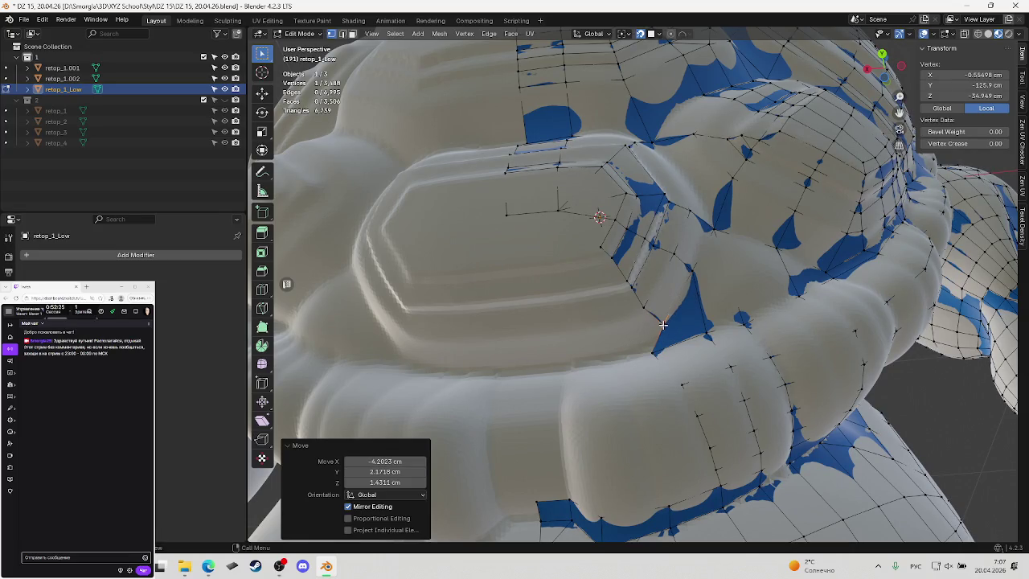
Move the chest plate's lower corner vertex onto the collar ring and save DZ 15, 20.04.26.blend
middle_click_drag(662, 324, 661, 336)
left_click_drag(662, 336, 657, 338)
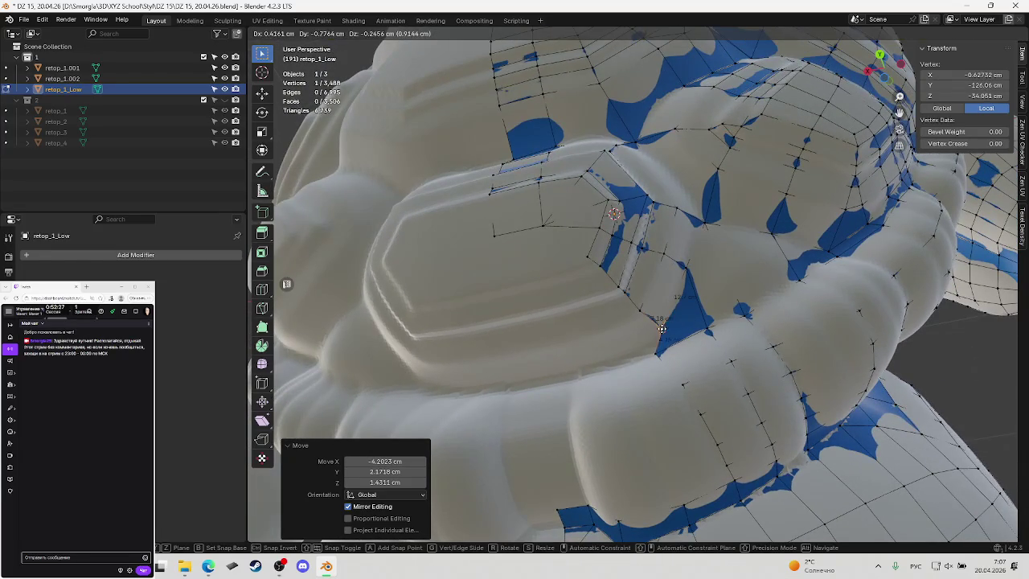
mouse_move(657, 338)
middle_mouse_down()
mouse_move(656, 308)
mouse_move(682, 285)
middle_mouse_up()
key("ctrl+s")
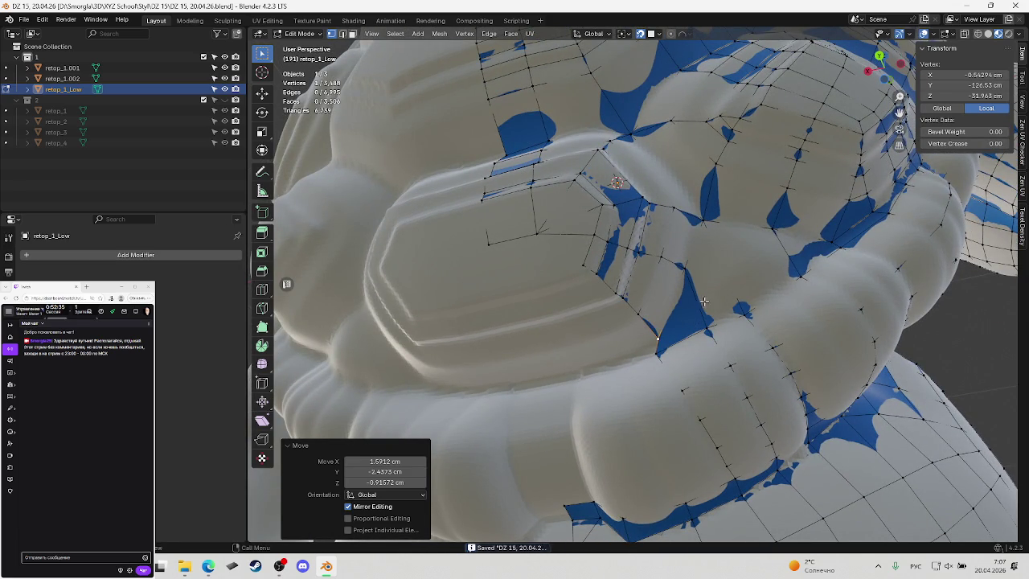
mouse_move(710, 302)
middle_mouse_down()
mouse_move(774, 289)
mouse_move(764, 312)
middle_mouse_up()
key("ctrl+s")
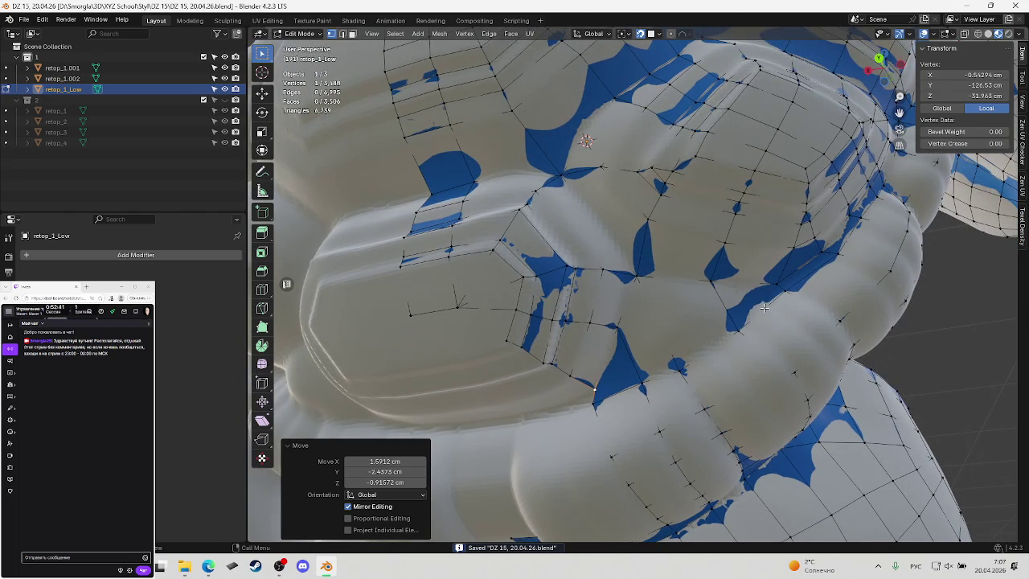
Knife-cut a new edge from a collar edge to the chest plate's corner and save
key("k")
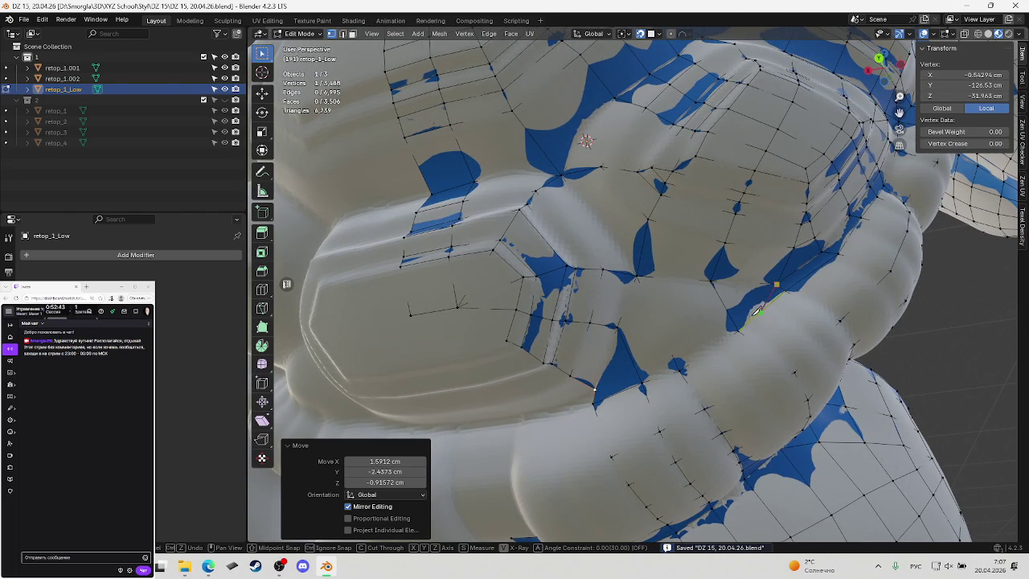
left_click(733, 320)
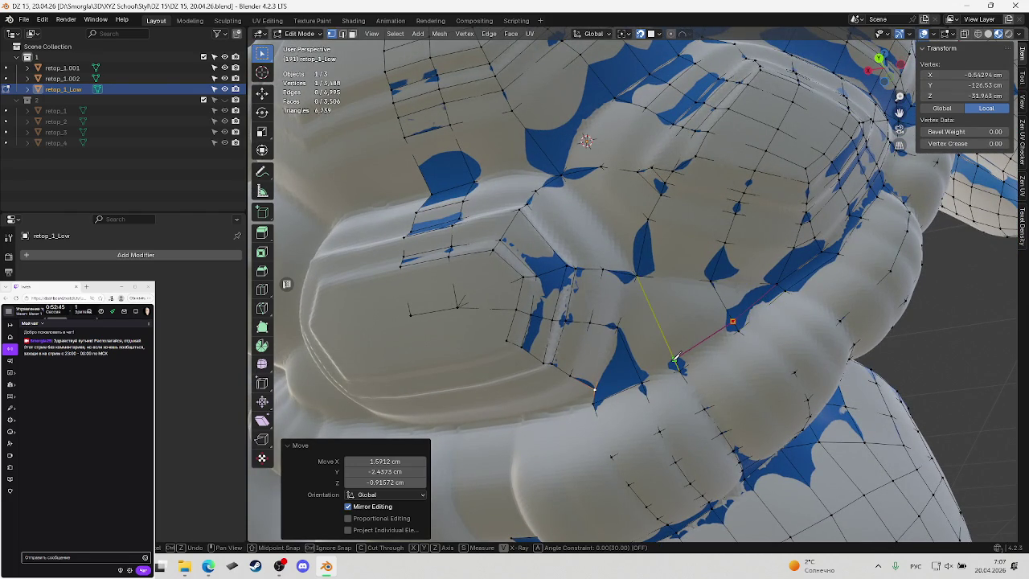
left_click(595, 389)
key("Return")
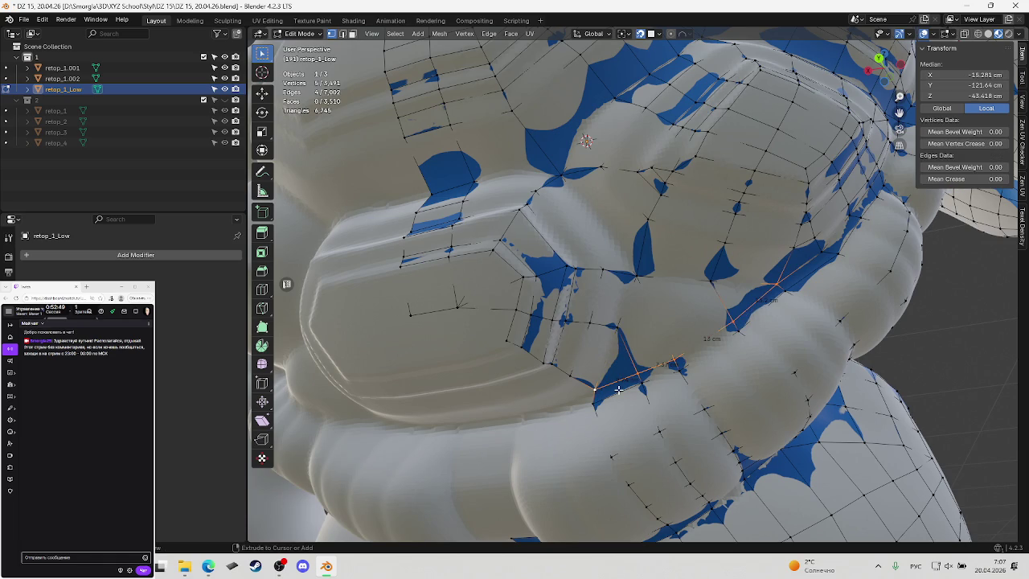
key("ctrl+s")
Reposition the cut's new vertex in several moves along the collar, then save
left_click(642, 371)
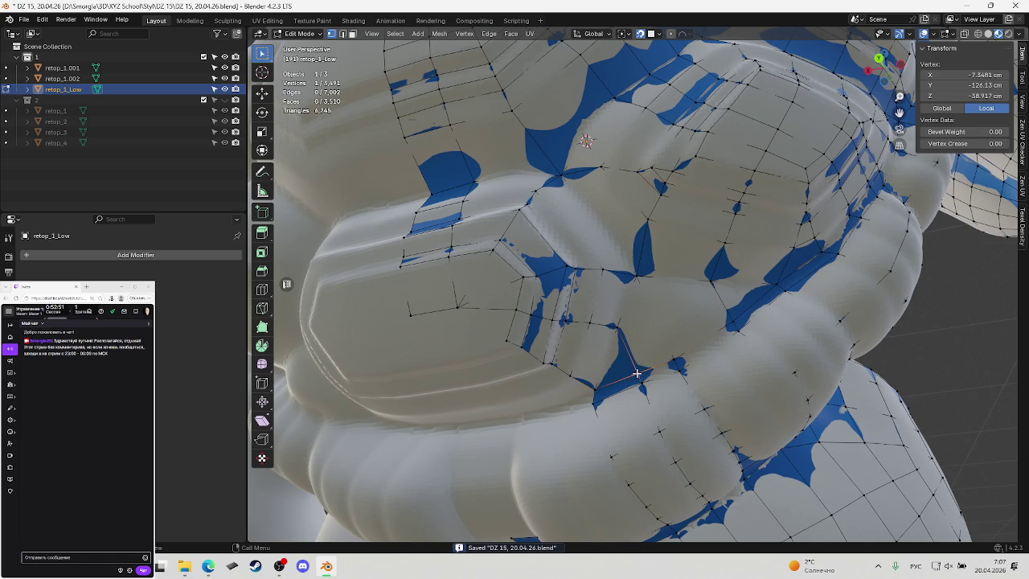
key("g")
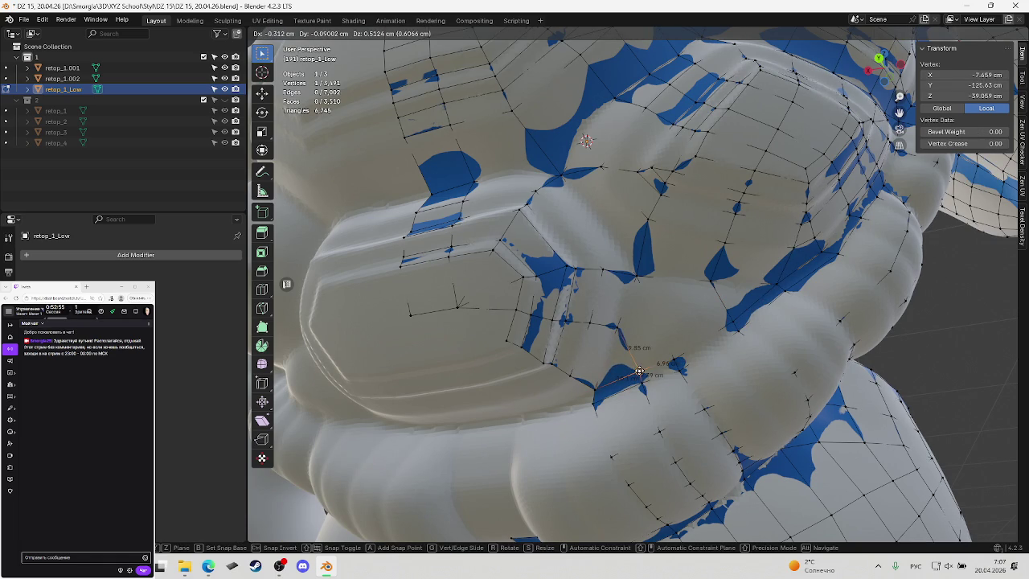
left_click(640, 371)
key("g")
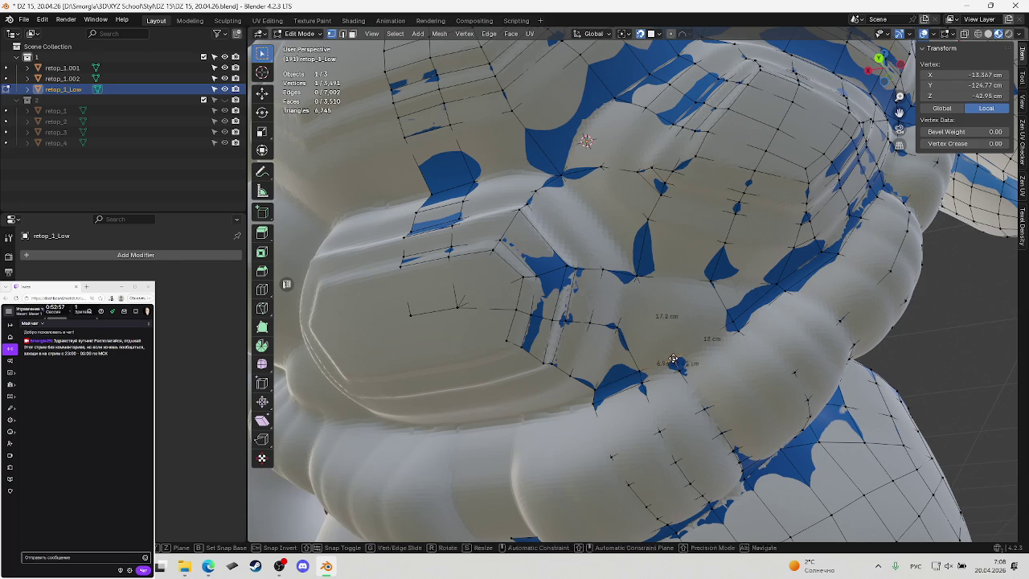
left_click(676, 361)
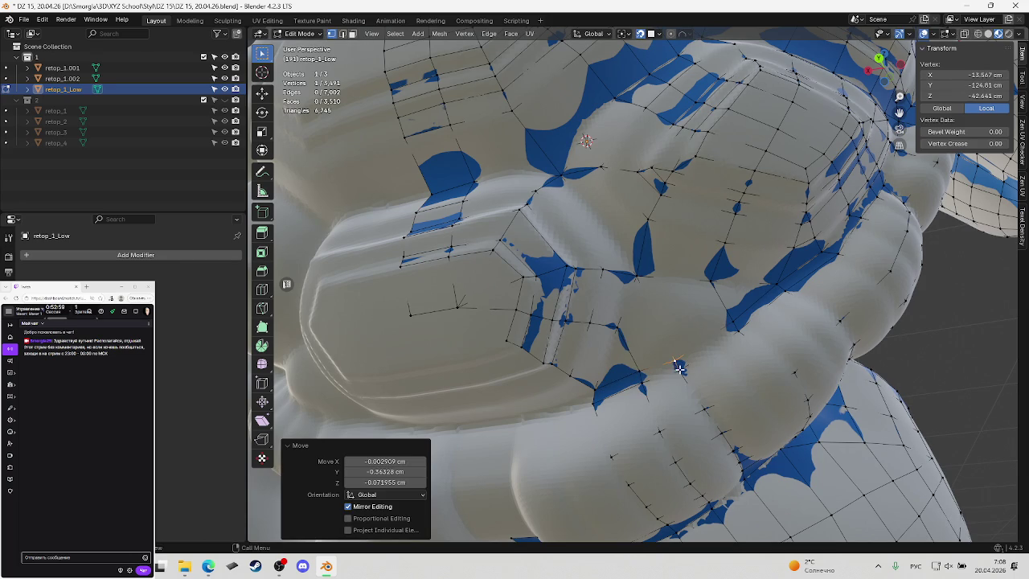
key("g")
left_click(680, 366)
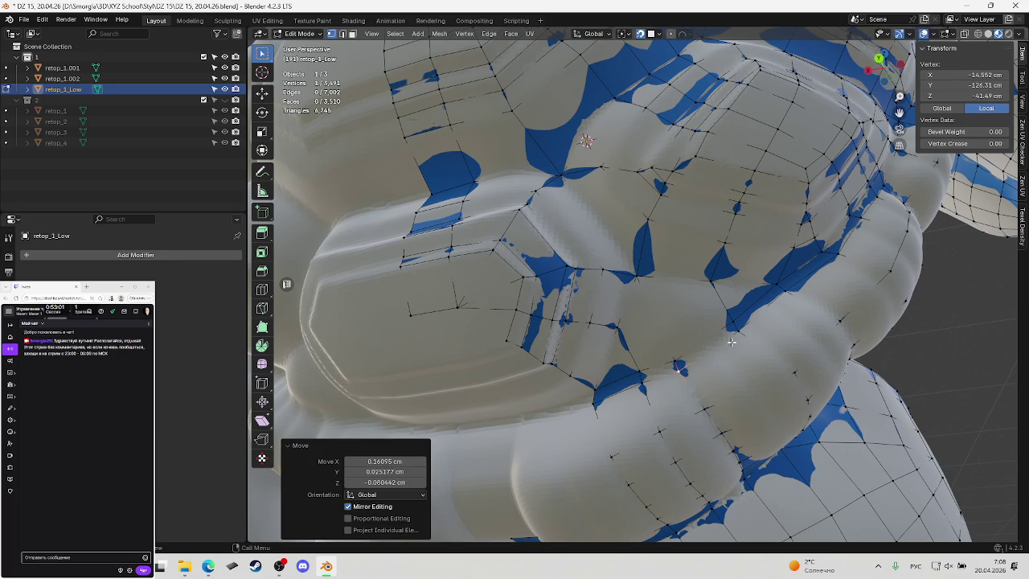
key("g")
left_click(734, 323)
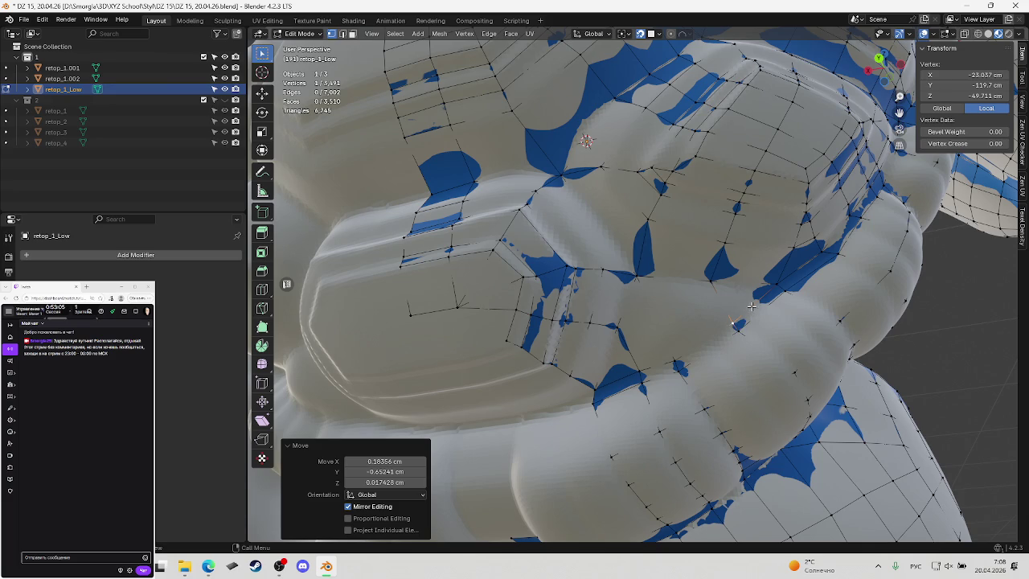
middle_click_drag(762, 303, 739, 307)
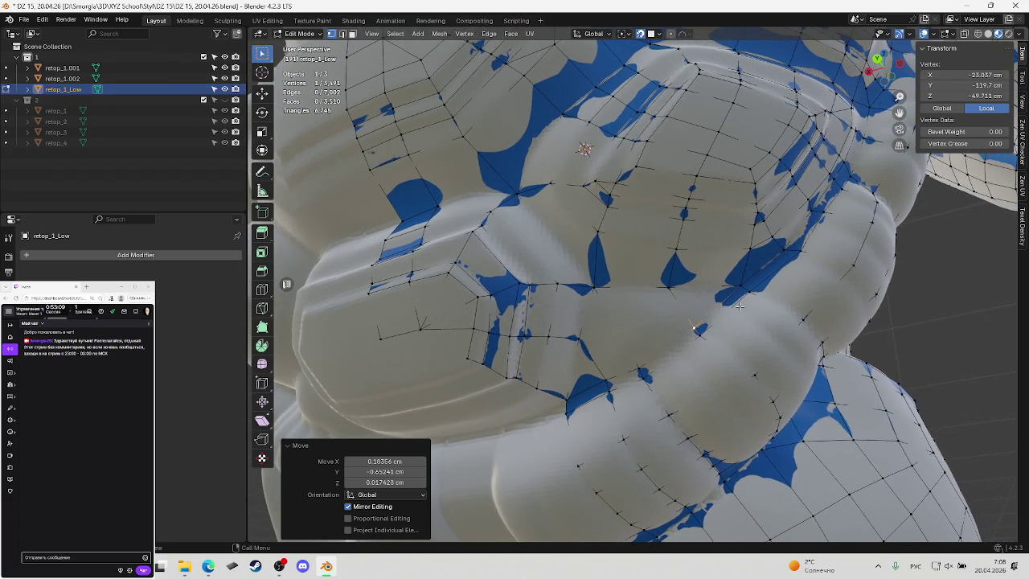
key("ctrl+s")
Move the vertex at the chest plate/collar junction onto the collar ring surface, then save
mouse_move(639, 220)
middle_mouse_down()
mouse_move(647, 222)
mouse_move(608, 237)
middle_mouse_up()
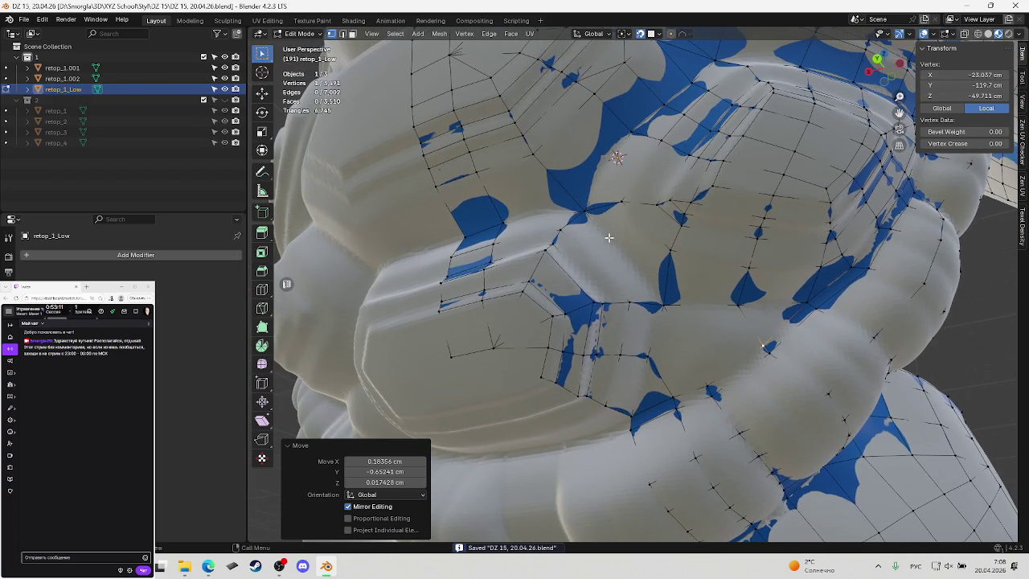
mouse_move(706, 172)
middle_mouse_down()
mouse_move(721, 263)
mouse_move(666, 266)
mouse_move(698, 276)
mouse_move(675, 314)
middle_mouse_up()
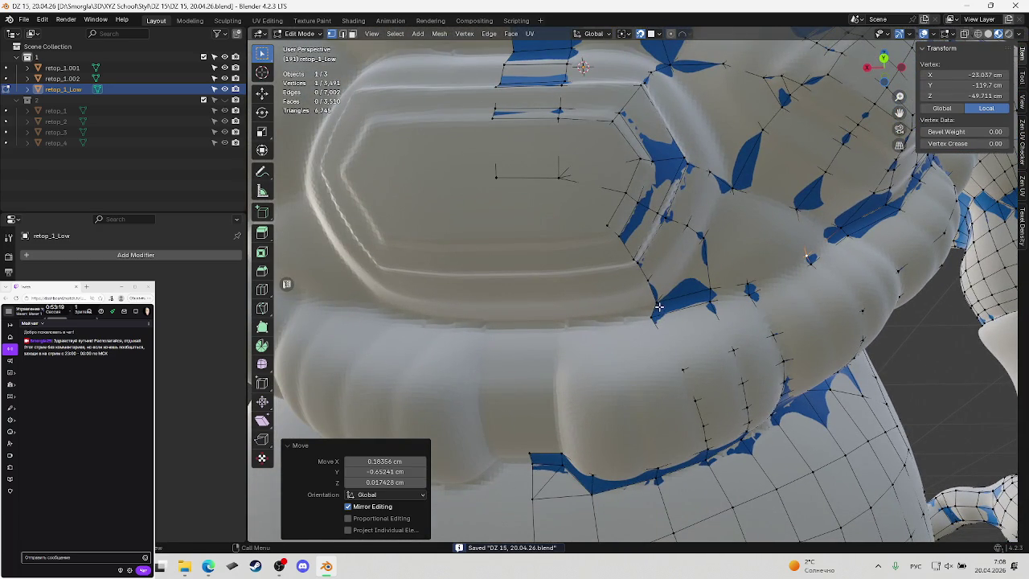
left_click_drag(708, 291, 663, 304)
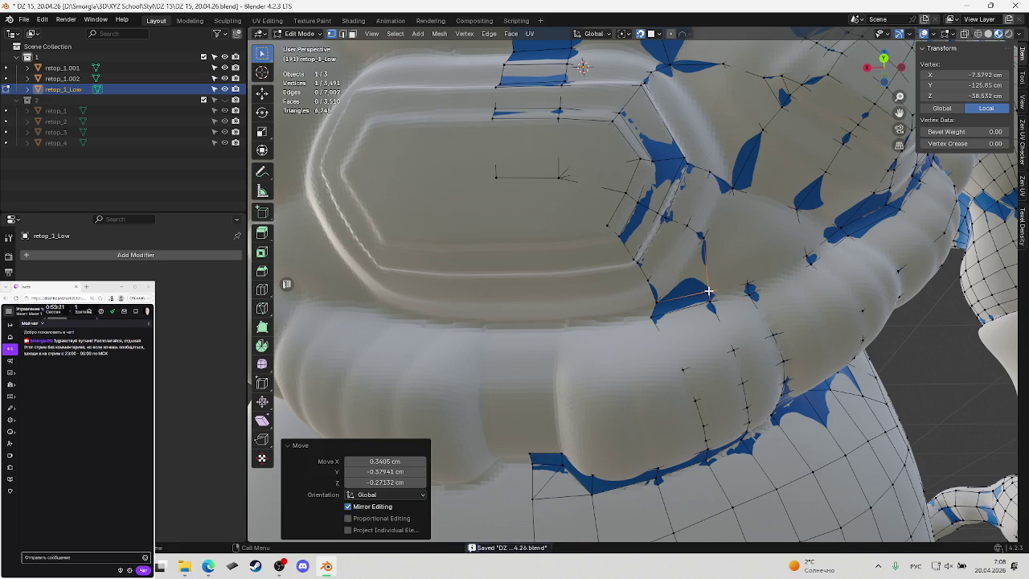
key("g")
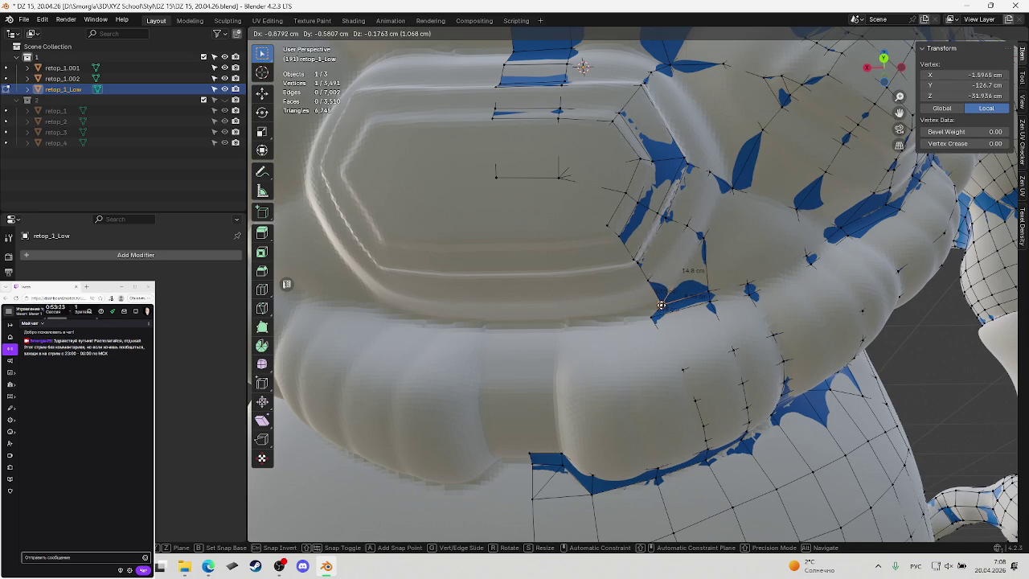
left_click(656, 303)
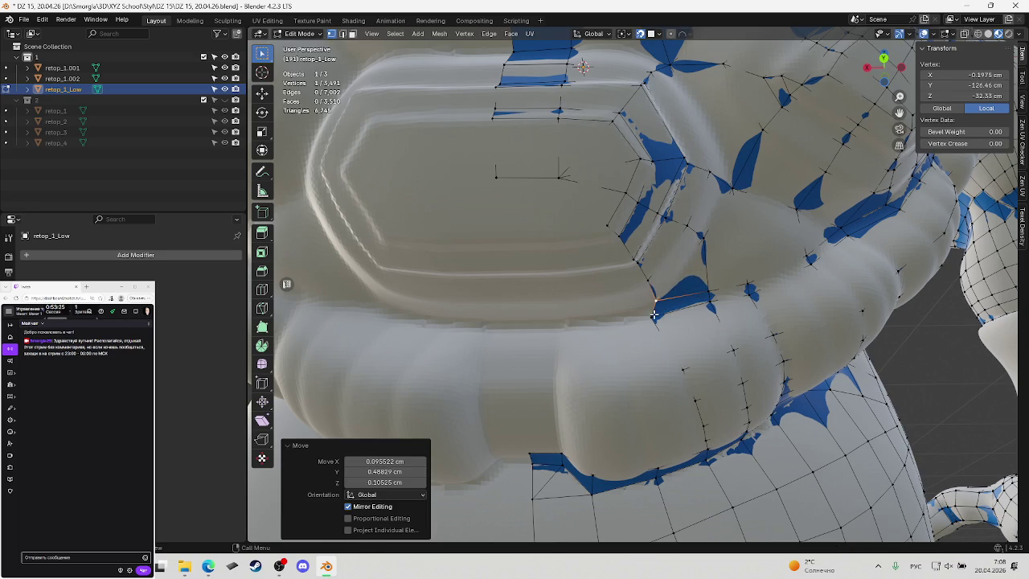
key("g")
left_click(658, 316)
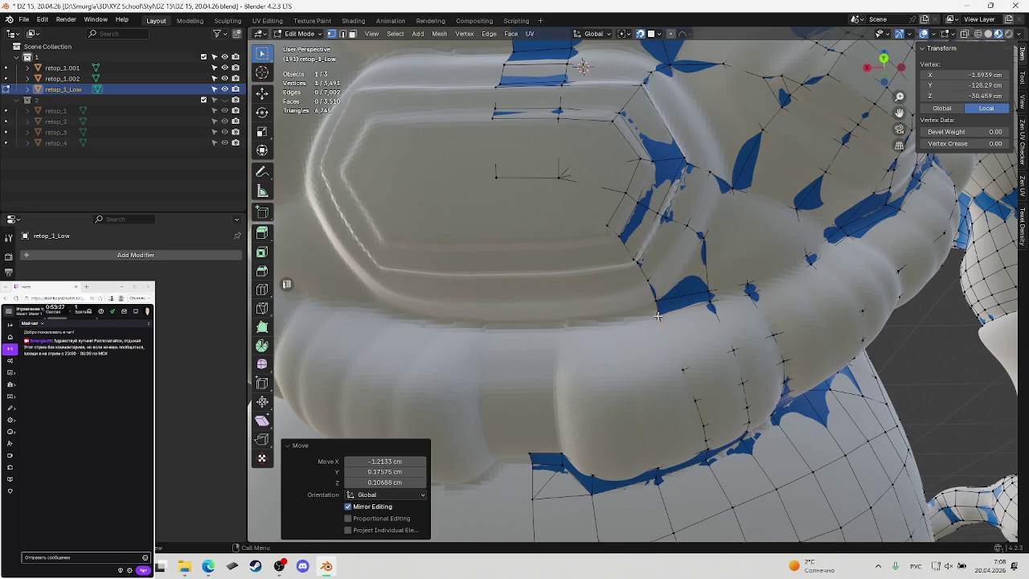
middle_click_drag(657, 316, 648, 231)
key("ctrl+s")
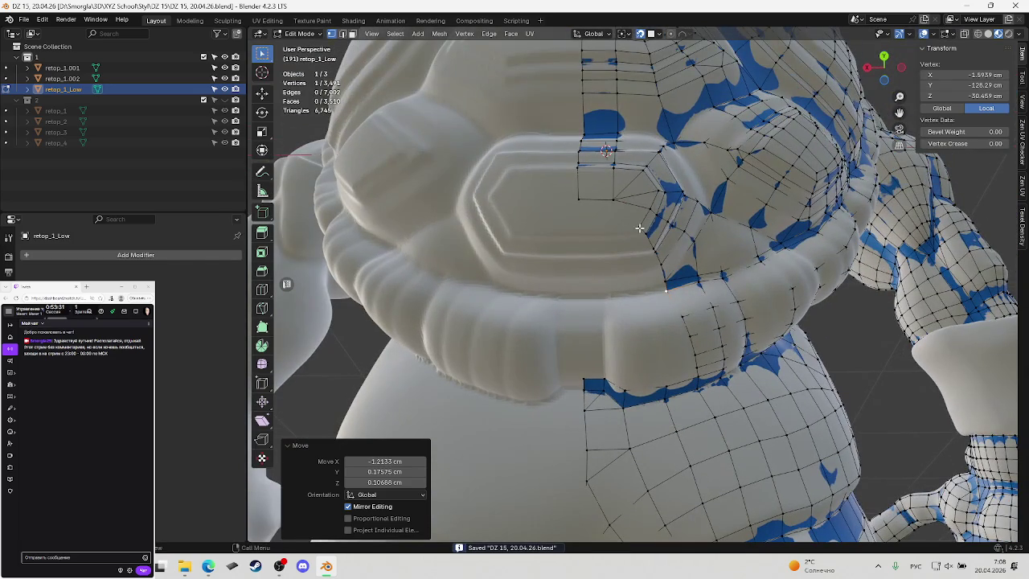
Fill a new triangle face on the chest plate and save
left_click(612, 199, "shift")
key("f")
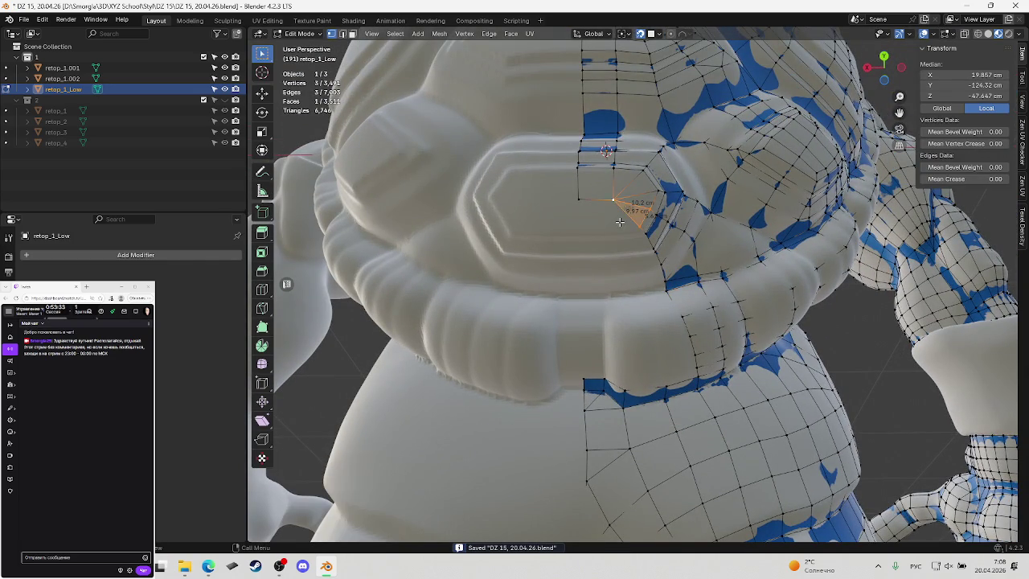
left_click(620, 222)
key("ctrl+s")
Select an edge path up the collar and try extruding it, undoing both attempts
middle_click_drag(651, 262, 653, 226)
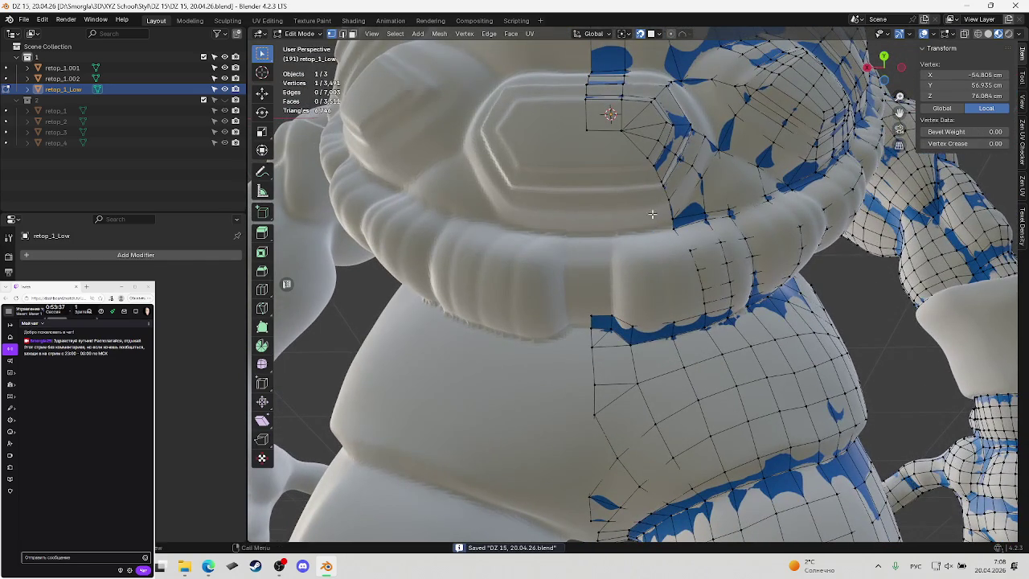
mouse_move(651, 188)
middle_mouse_down()
mouse_move(657, 176)
mouse_move(662, 183)
middle_mouse_up()
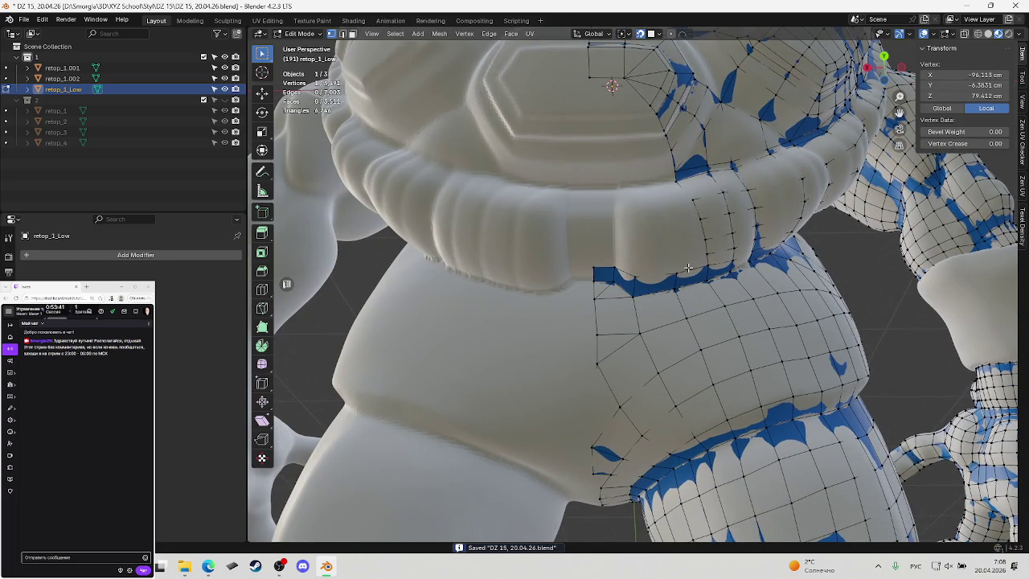
middle_click_drag(679, 271, 678, 283)
left_click(671, 296)
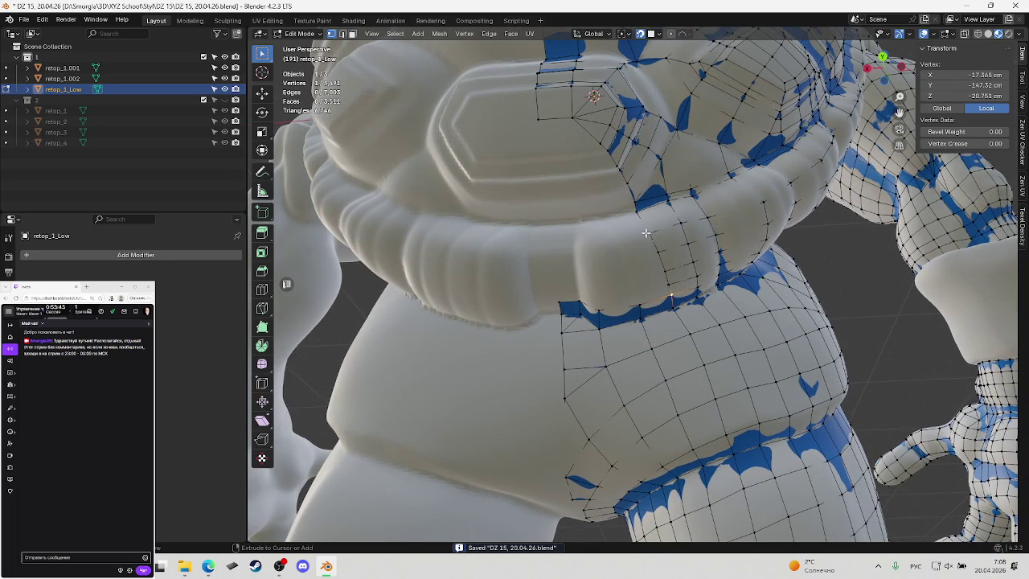
left_click(647, 233, "ctrl")
key("e")
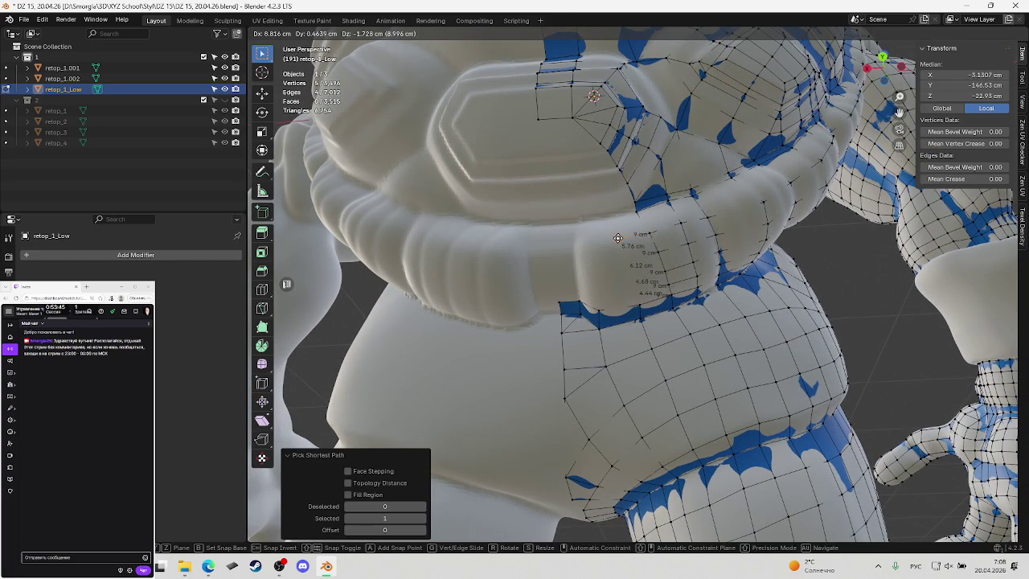
left_click(616, 239)
key("ctrl+z")
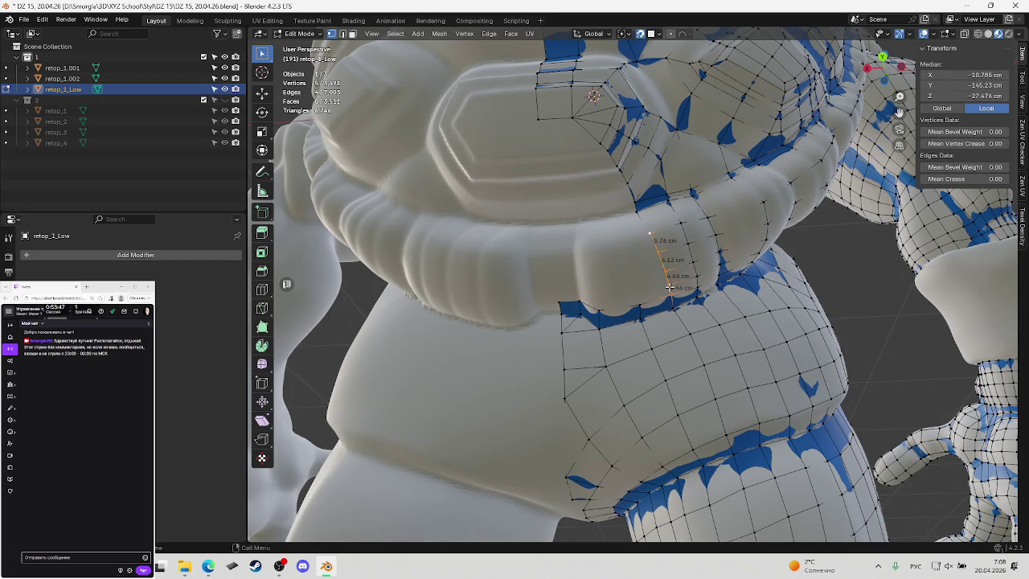
left_click(670, 298, "shift")
key("e")
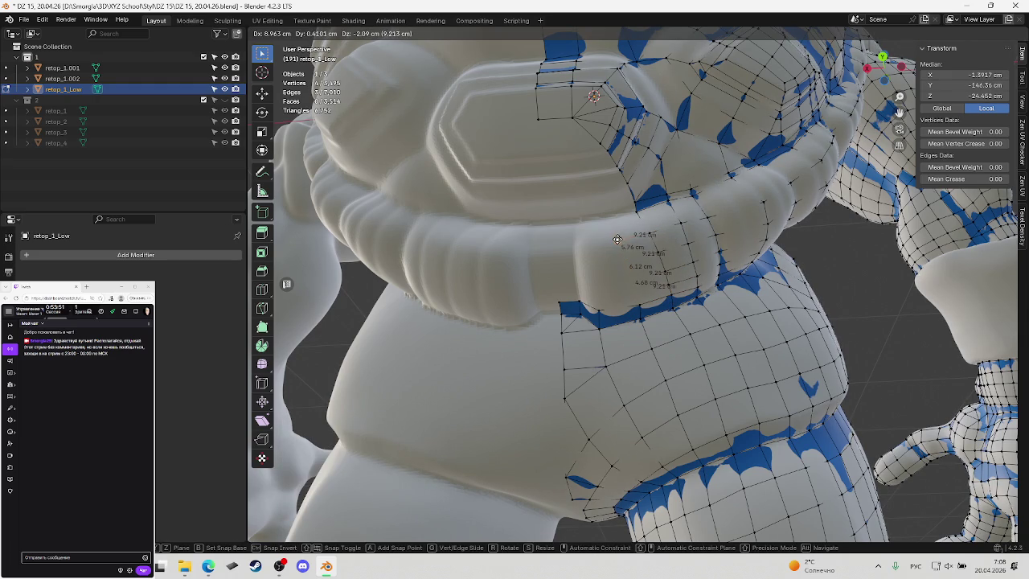
left_click(639, 287)
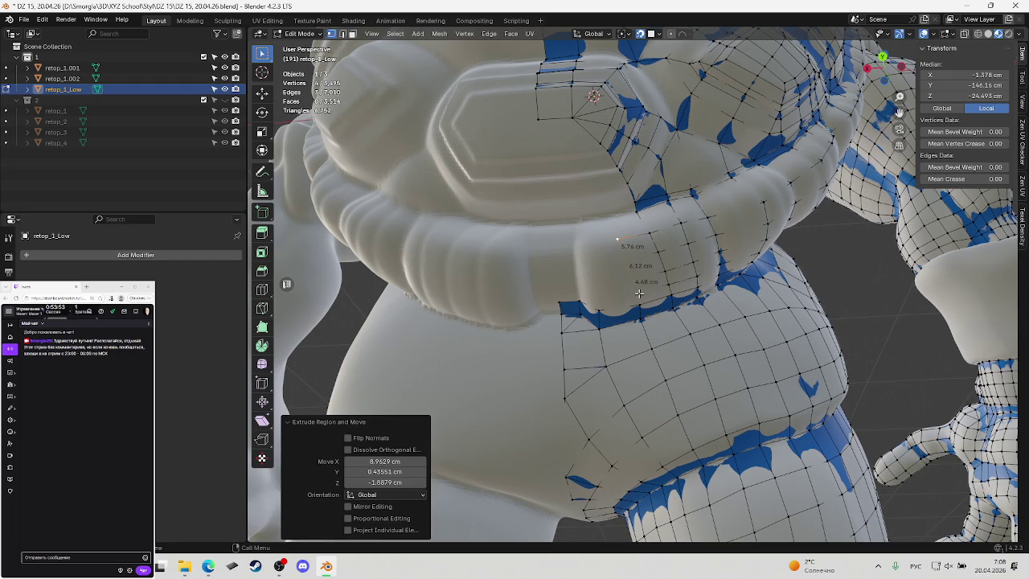
key("ctrl+z")
Fill a face on the ring and move its vertex onto the ring surface, then save
key("g")
left_click(638, 294)
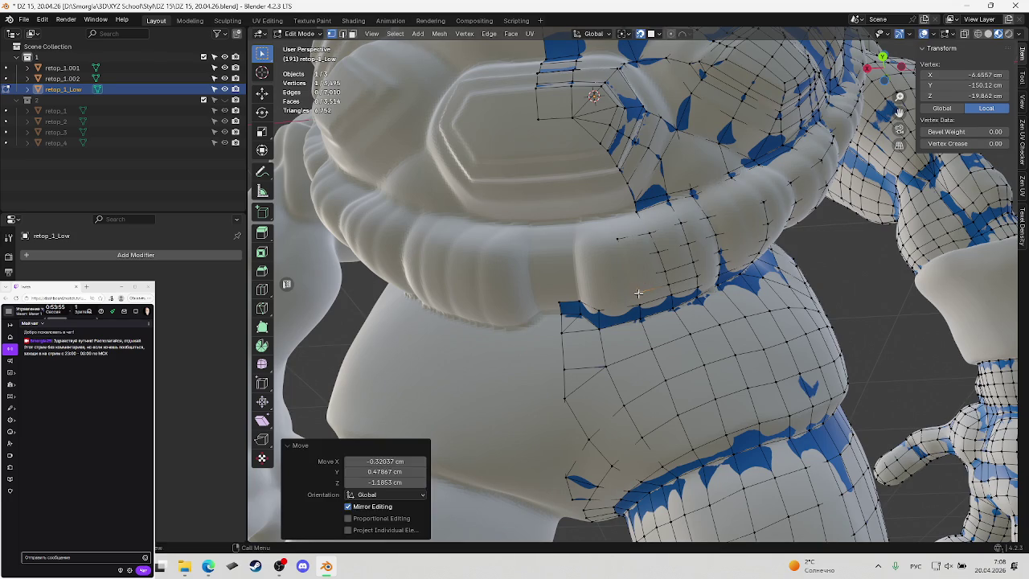
key("f")
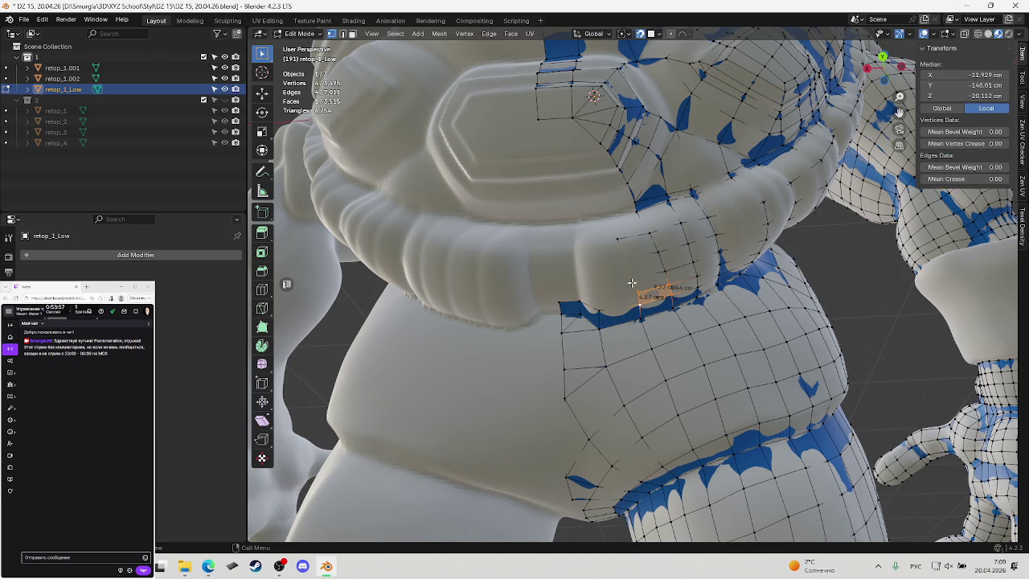
left_click(631, 283)
key("g")
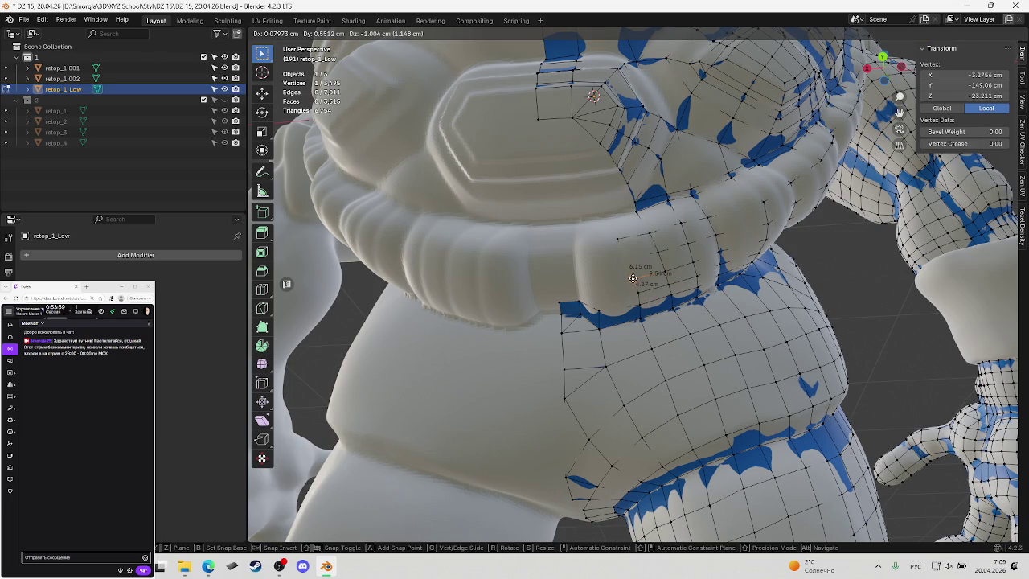
left_click(633, 278)
key("ctrl+s")
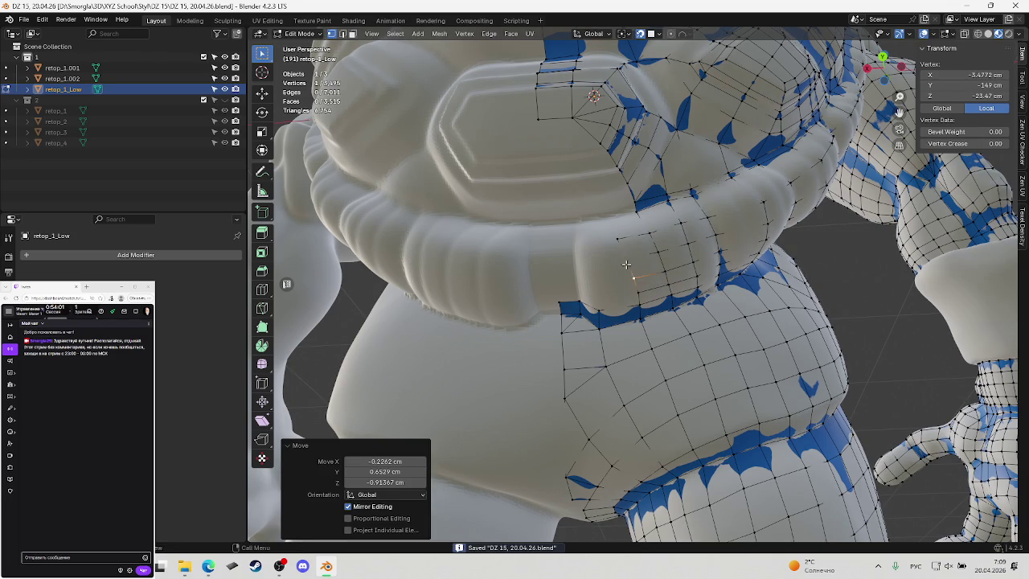
Settle two more vertices onto the ring surface and save
left_click(626, 257)
key("g")
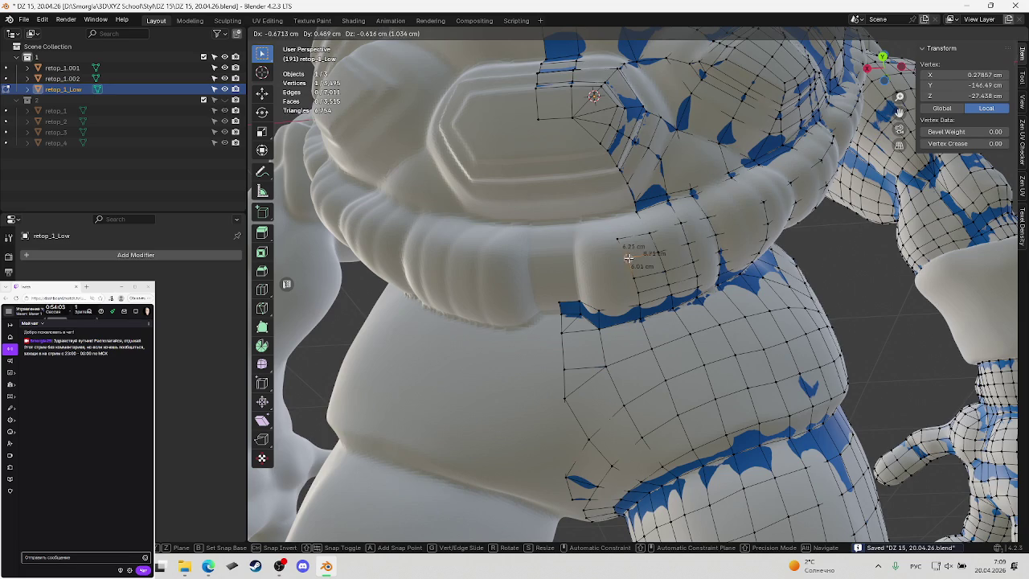
left_click(627, 257)
left_click(618, 237)
key("g")
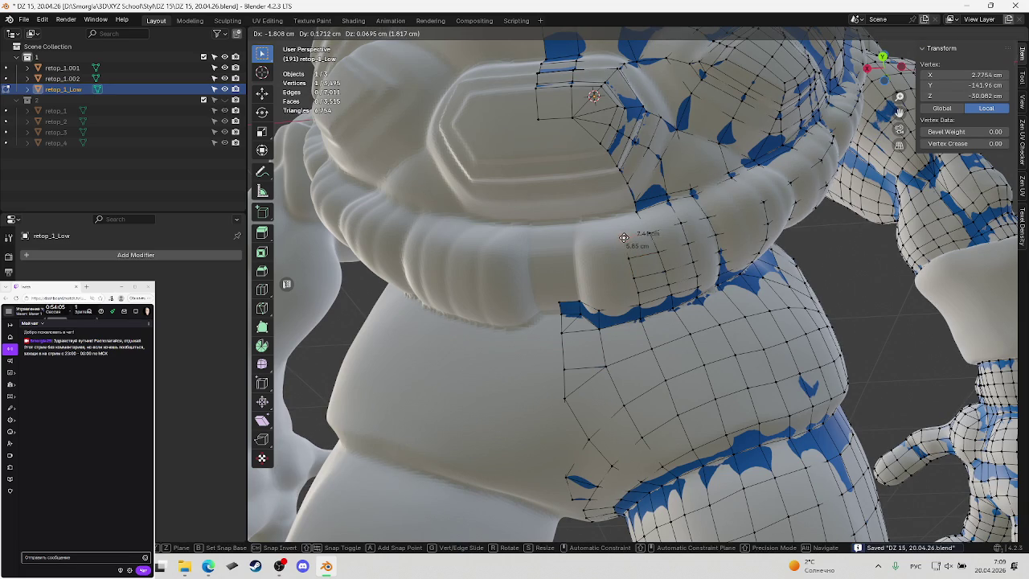
left_click(621, 237)
middle_click_drag(621, 238, 648, 219)
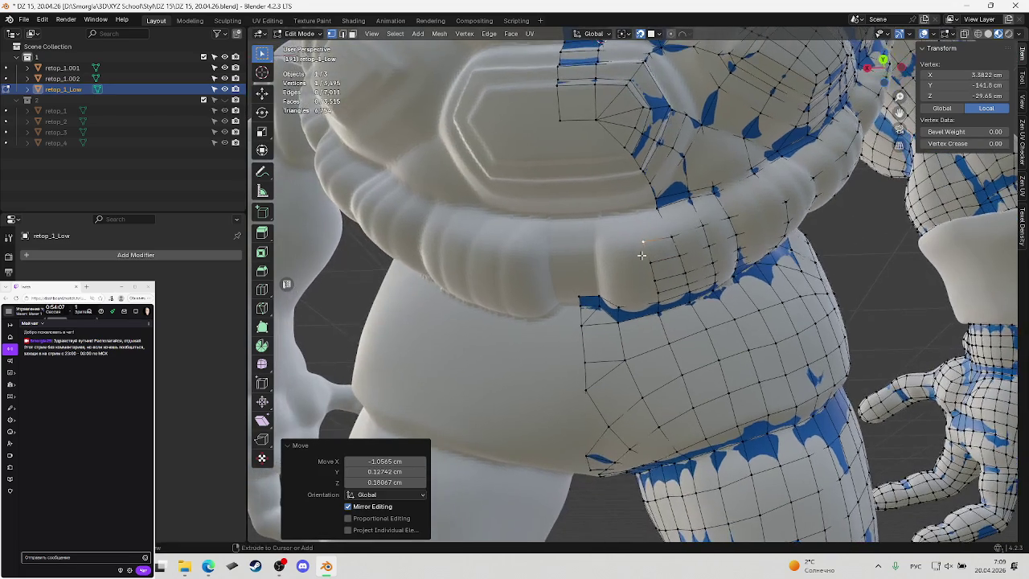
key("ctrl+s")
Pull a new vertex from the ring's upper edge, fill a face beside it, and save
left_click(657, 207)
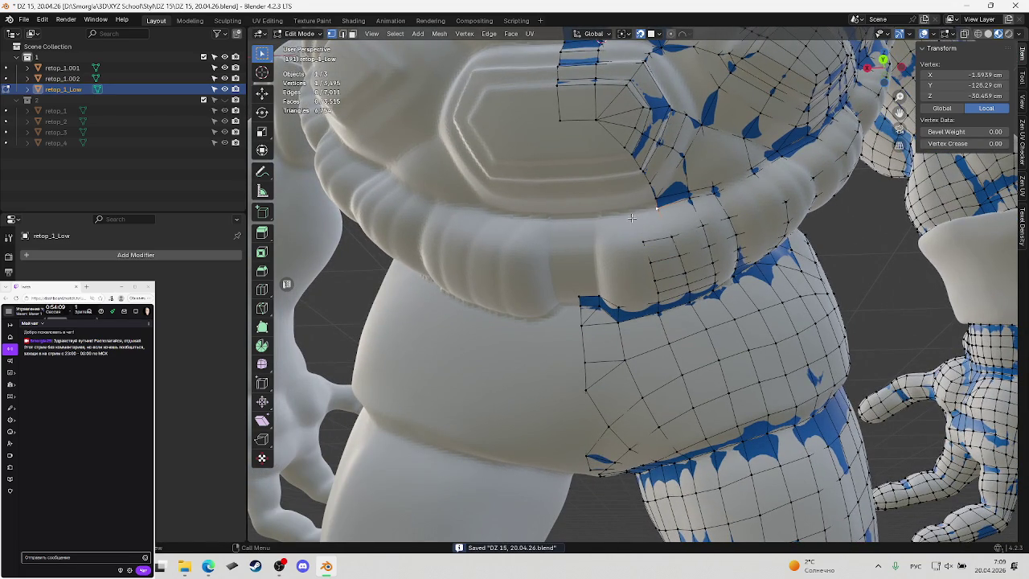
key("g")
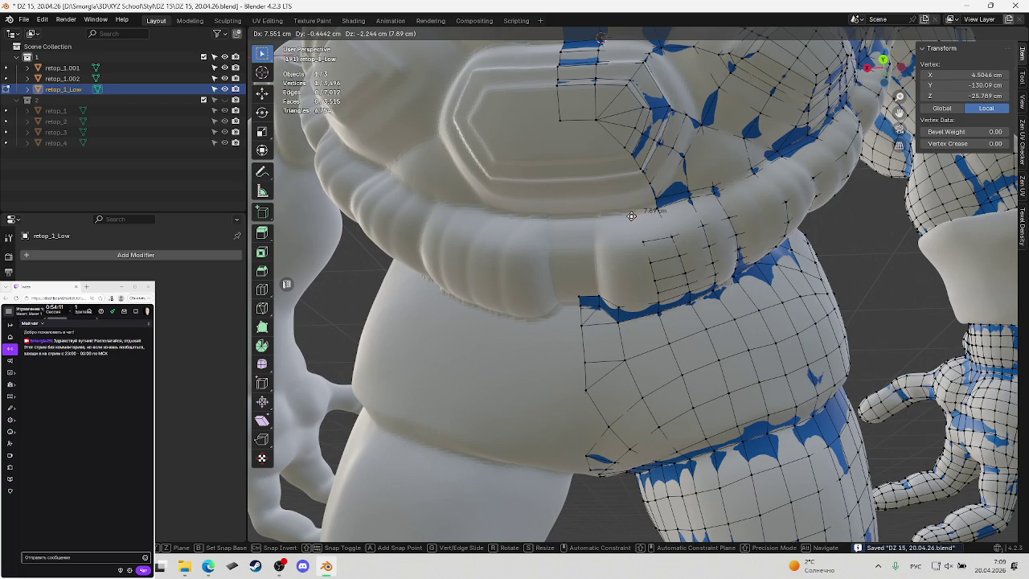
left_click(632, 214)
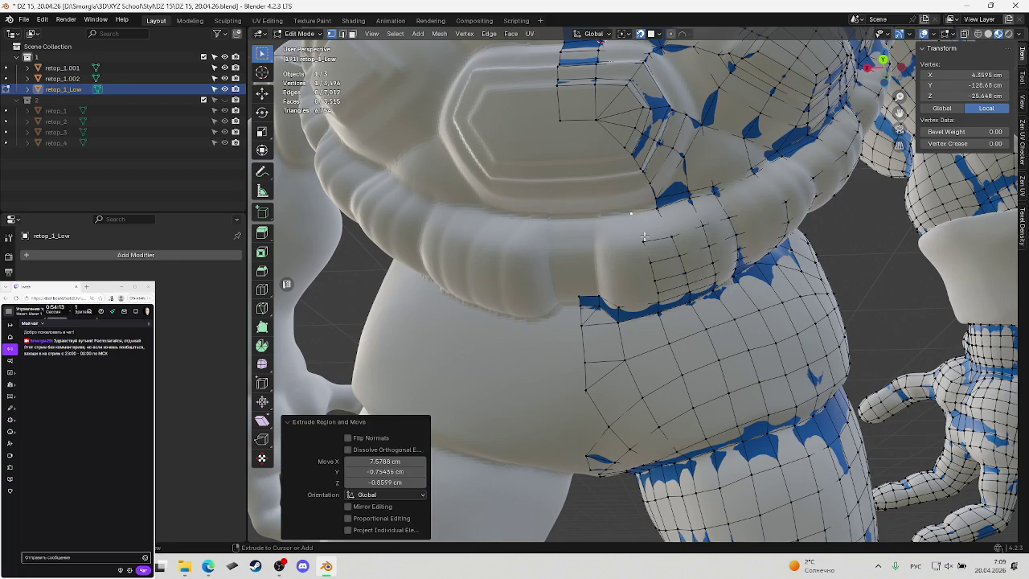
key("f")
key("ctrl+s")
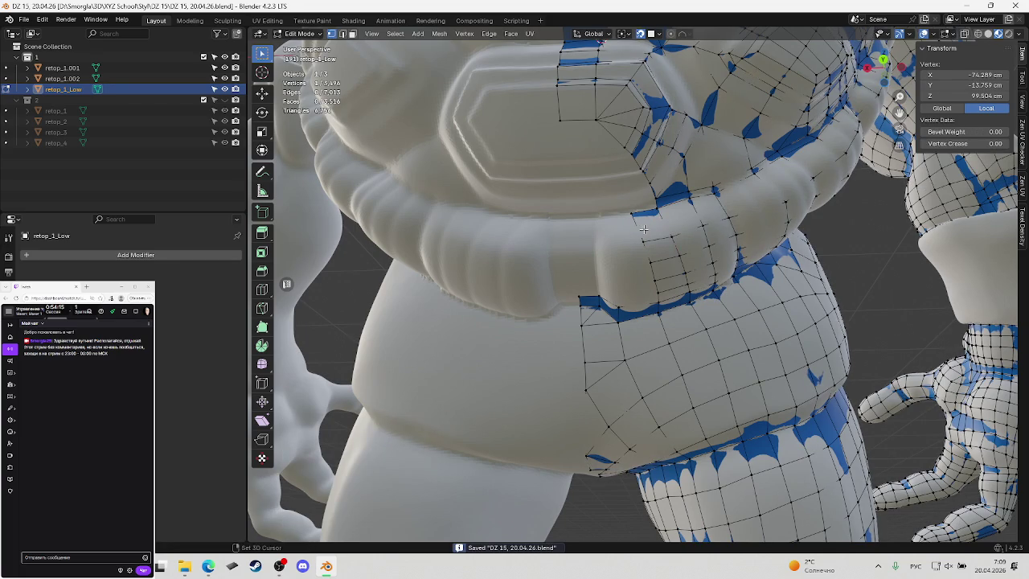
Extrude a vertex from the ring's upper edge to near the chest plate edge
middle_click_drag(644, 229, 663, 228)
scroll(671, 227, "up", 3)
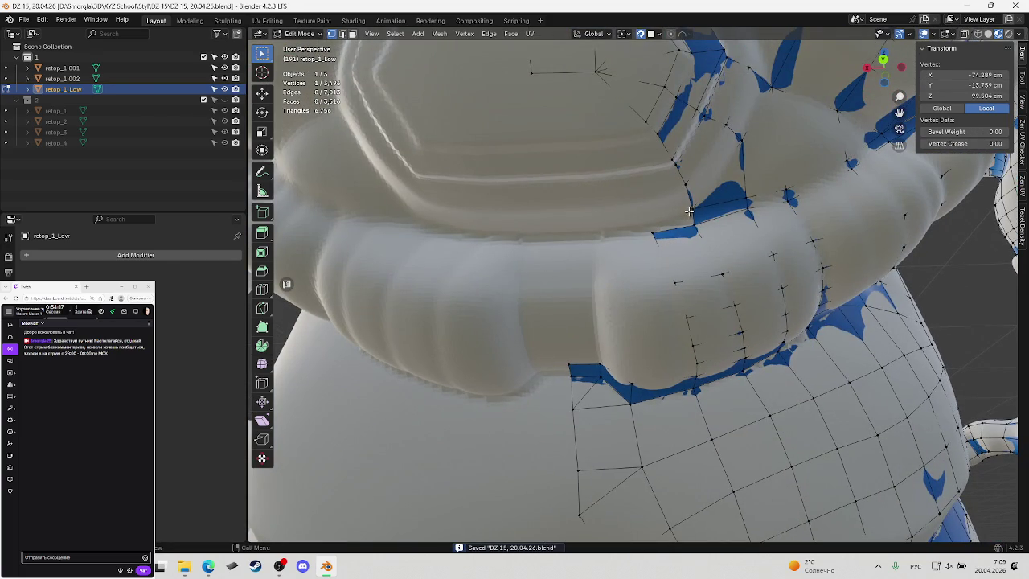
left_click(689, 209)
key("e")
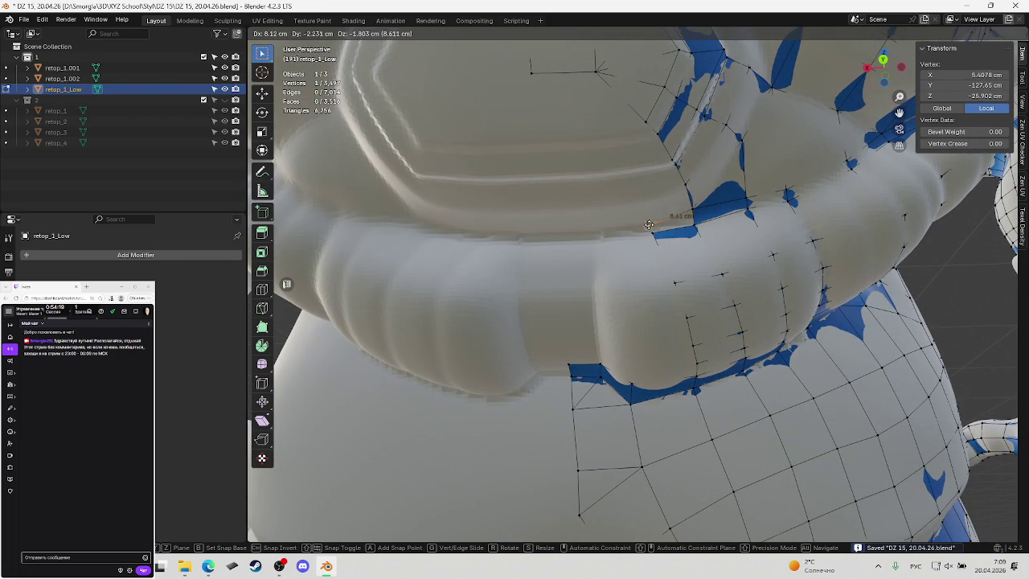
left_click(652, 227)
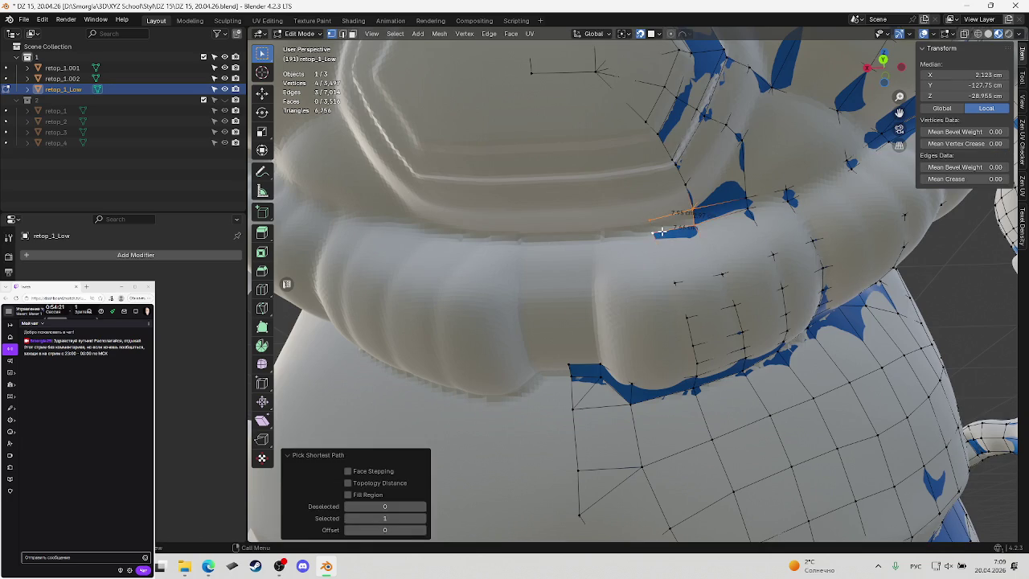
Extrude three vertices from the ring's top edge up onto the chest plate
right_click(655, 229, "ctrl")
key("ctrl+s")
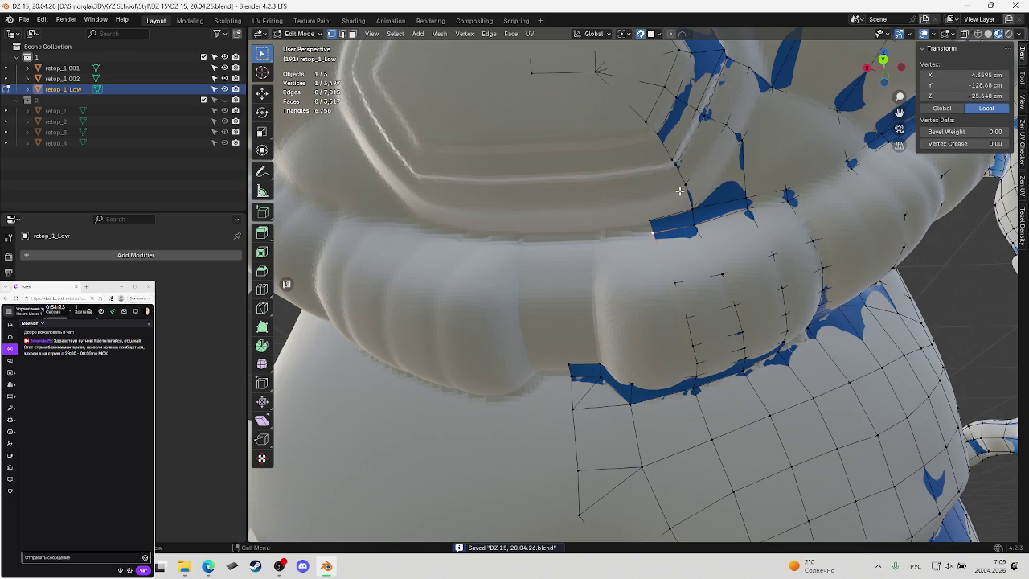
left_click(679, 191)
key("e")
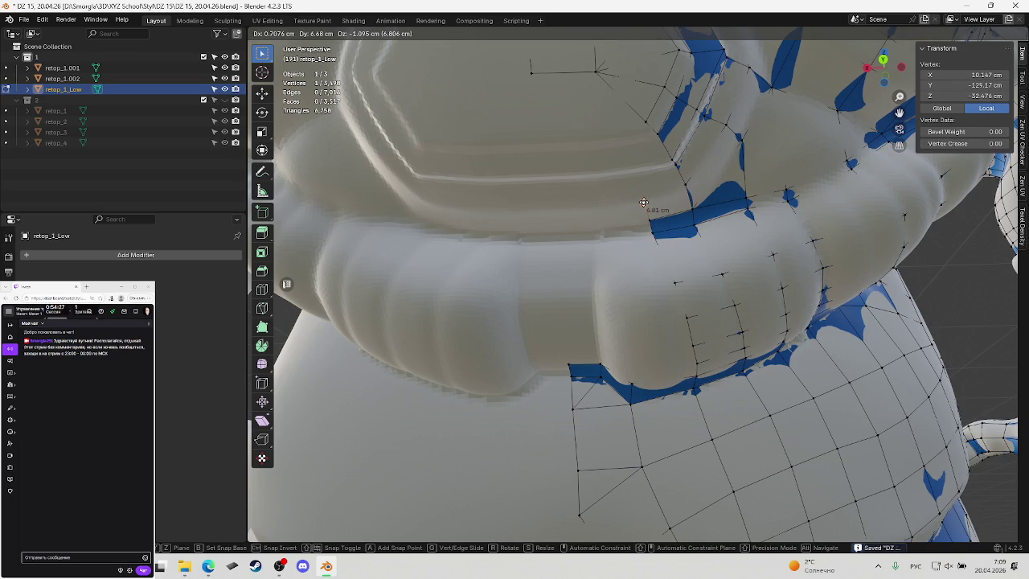
left_click(645, 203)
key("e")
left_click(637, 174)
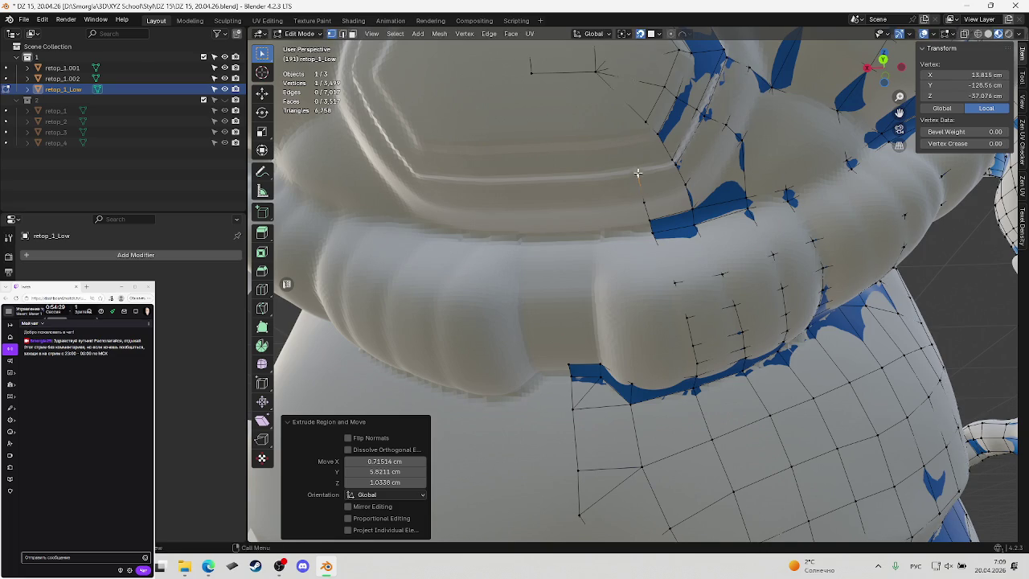
key("e")
left_click(639, 168)
Extrude two more chain vertices, join the chain end to the plate's vertex, and save
middle_click_drag(647, 174, 660, 180)
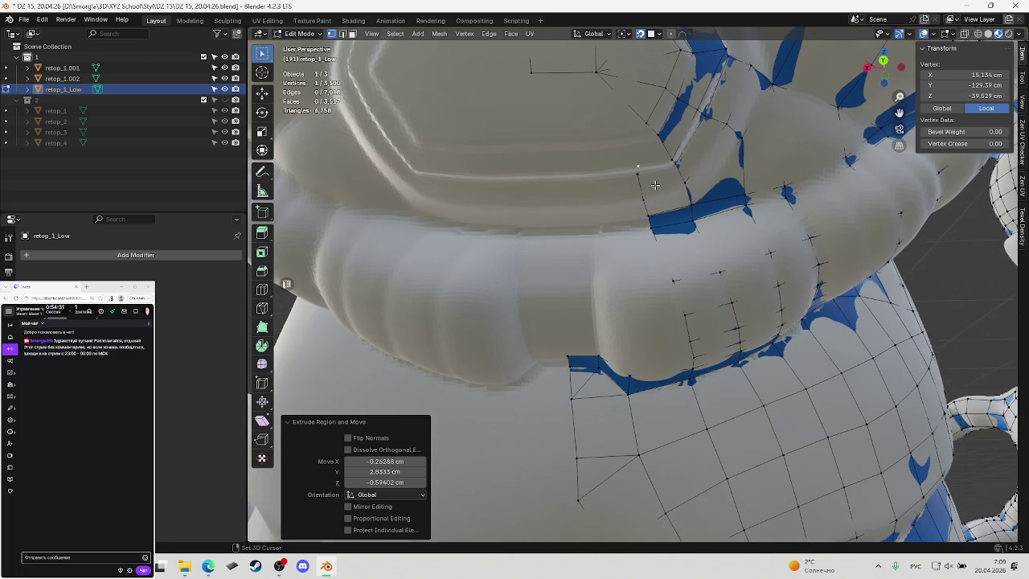
key("e")
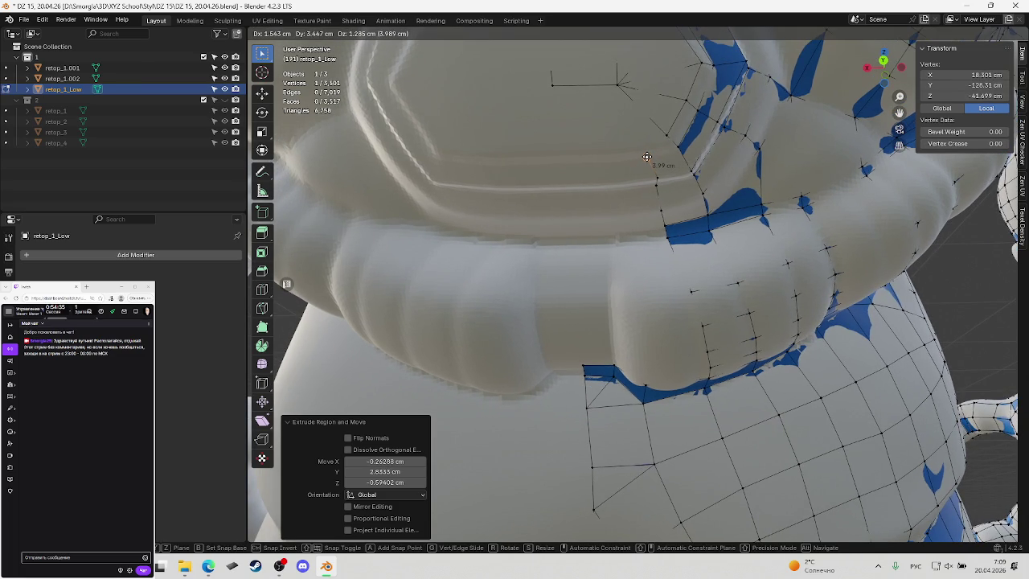
left_click(646, 157)
key("e")
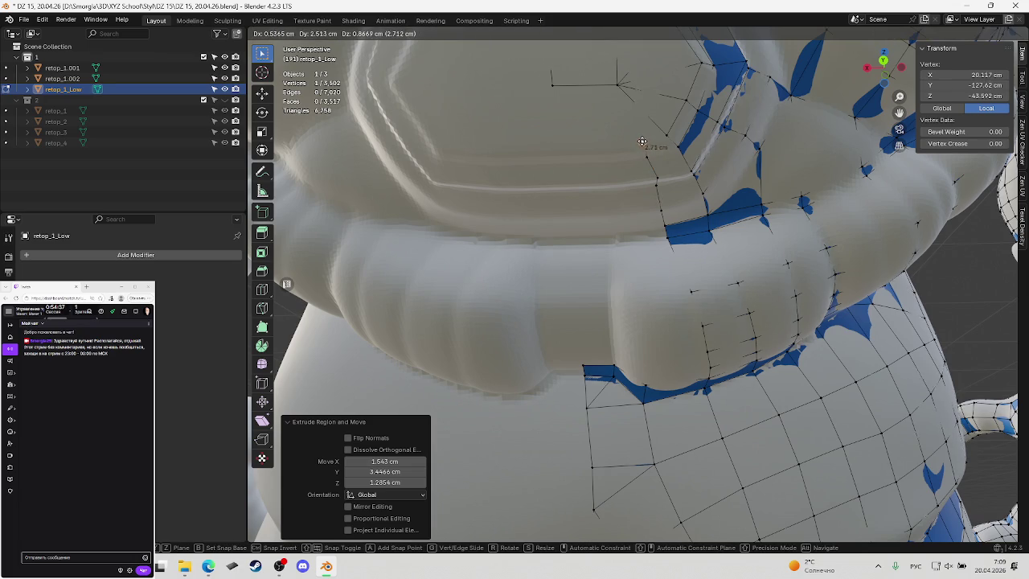
left_click(640, 142)
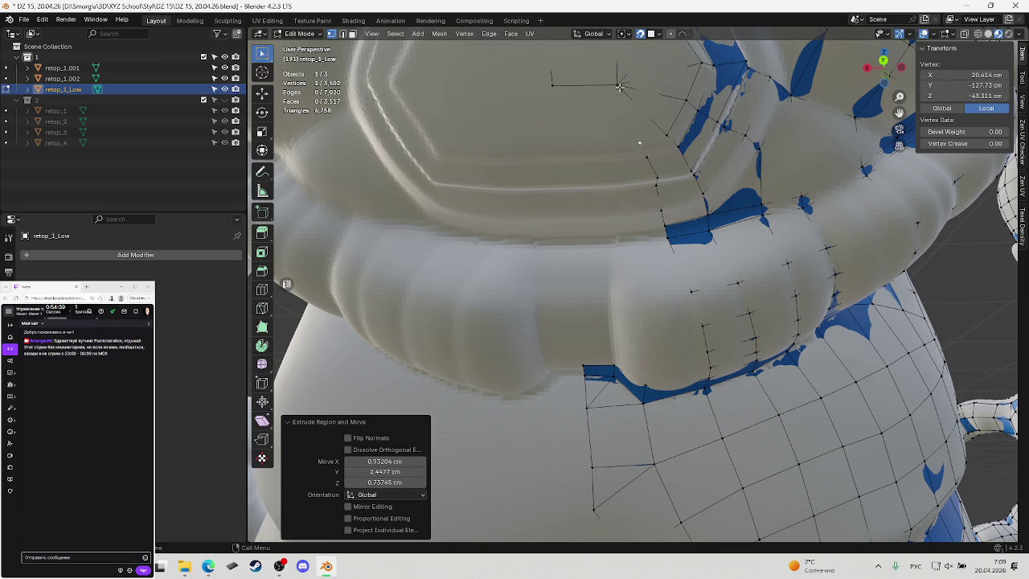
left_click(622, 138)
key("ctrl+s")
scroll(623, 138, "down", 3)
scroll(635, 161, "up", 3)
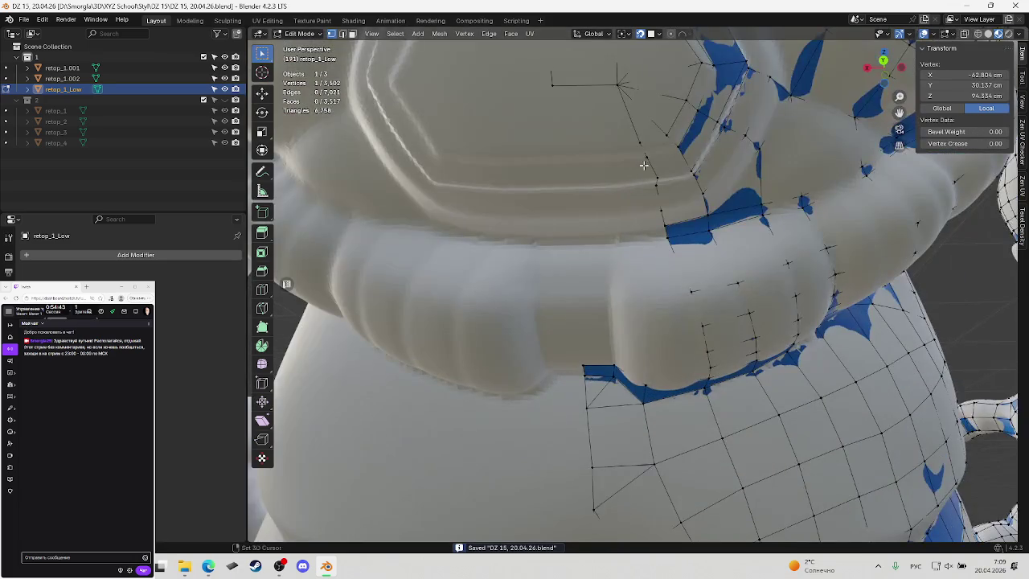
mouse_move(635, 161)
middle_mouse_down()
mouse_move(678, 203)
mouse_move(688, 237)
mouse_move(713, 240)
middle_mouse_up()
scroll(677, 204, "up", 2)
Fill a quad at the ring's top edge and nudge its vertex onto the edge
left_click(711, 234)
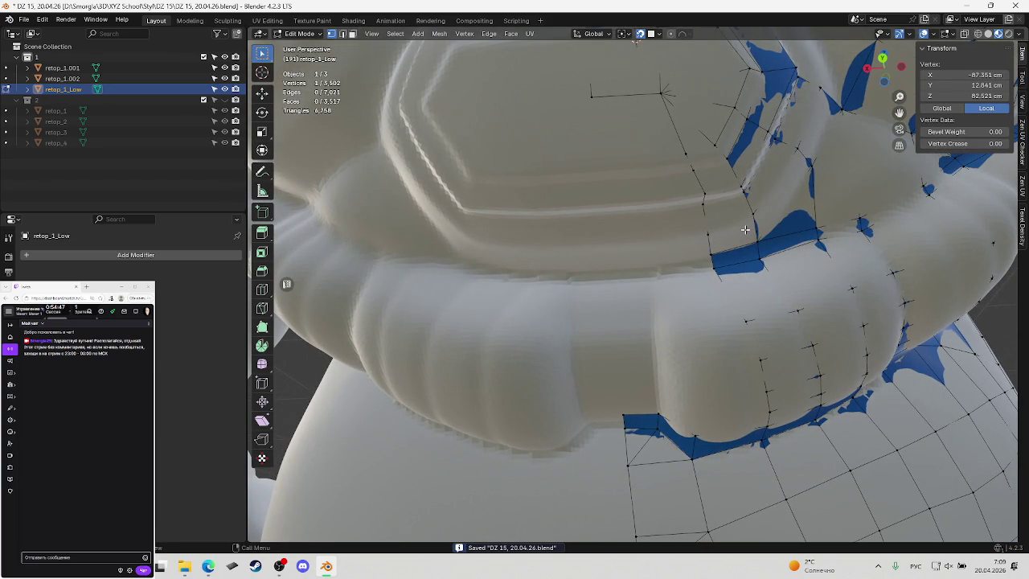
left_click(748, 217, "ctrl")
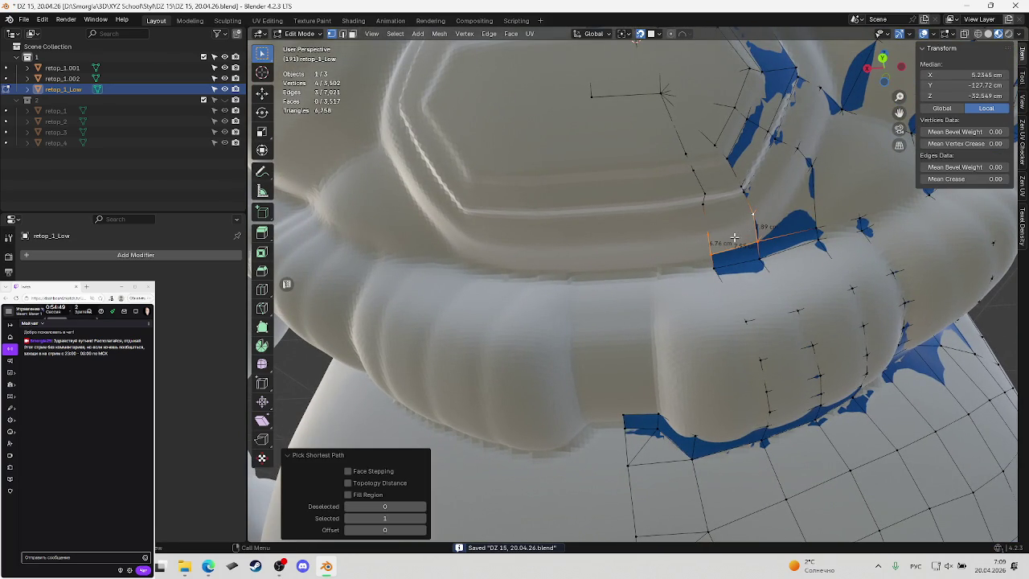
key("f")
left_click(697, 203)
left_click(751, 217)
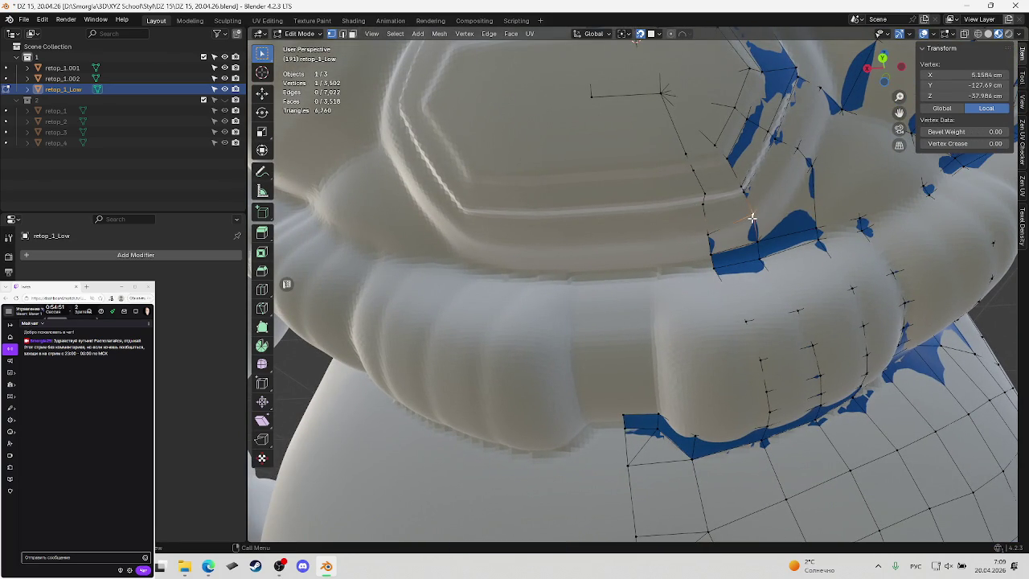
left_click_drag(752, 217, 746, 237)
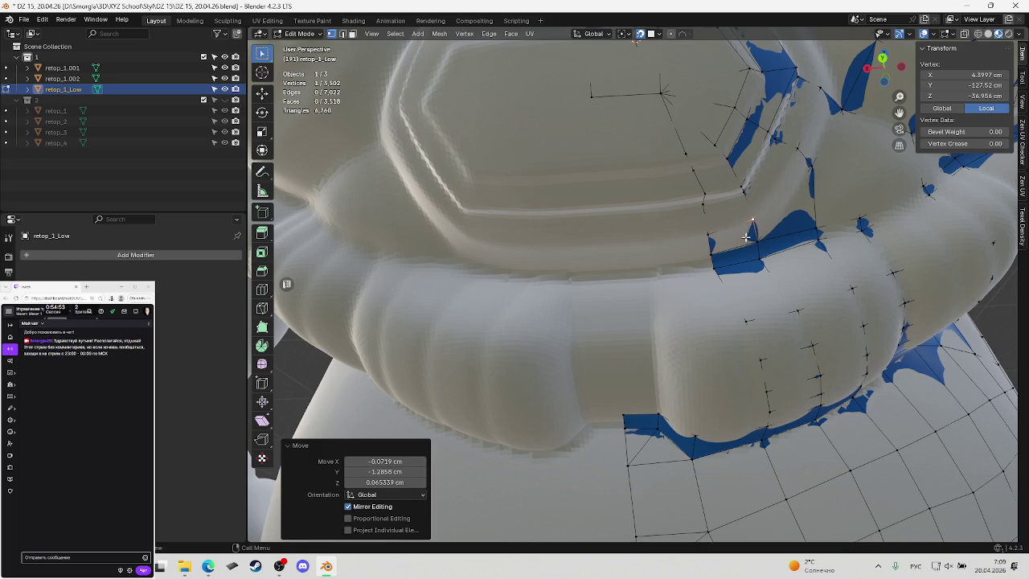
Fill two more faces along the chest plate edge, adjusting the new face's vertices
left_click(704, 202)
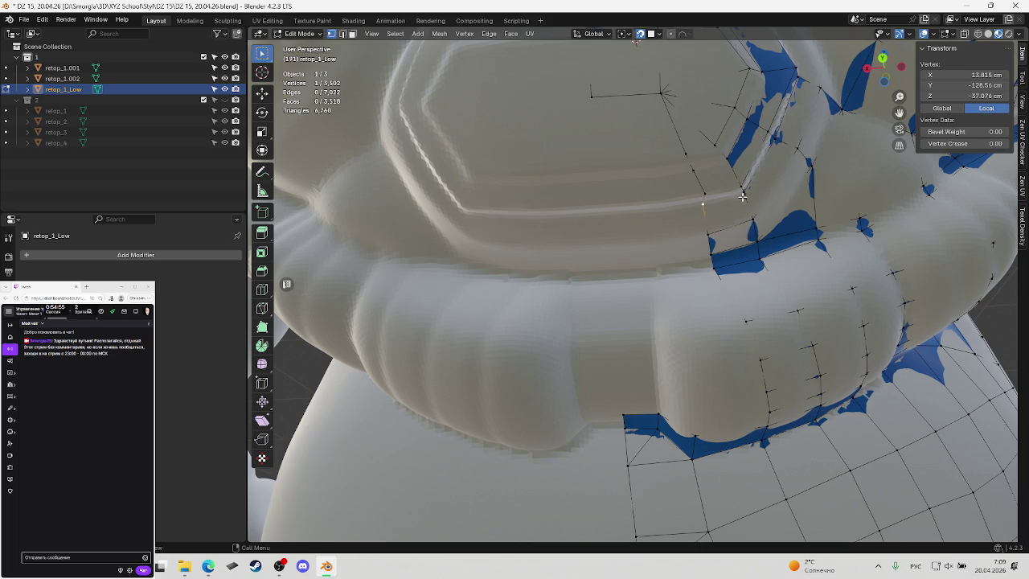
left_click(743, 194, "ctrl")
key("f")
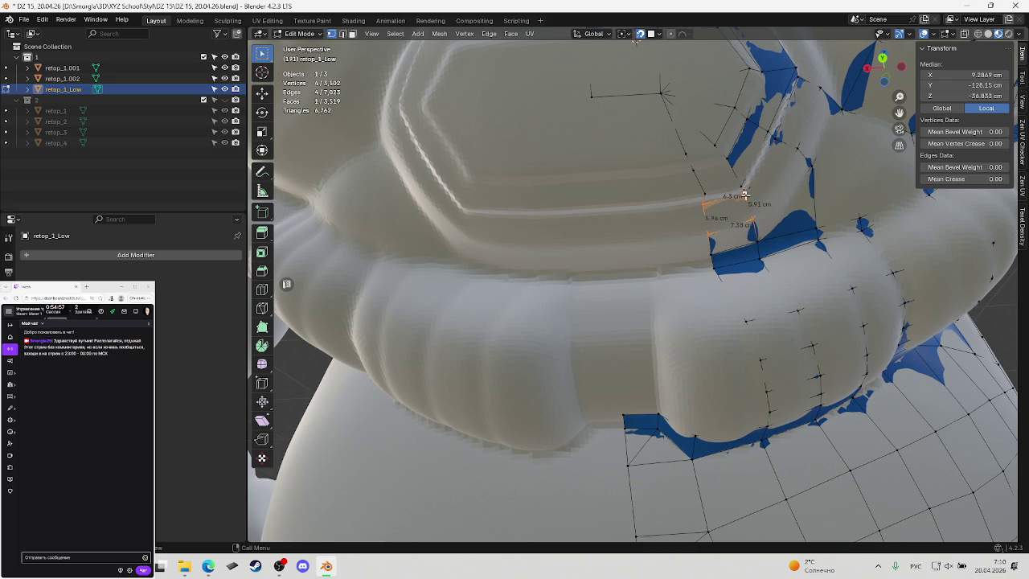
left_click_drag(744, 193, 704, 201)
left_click(704, 205)
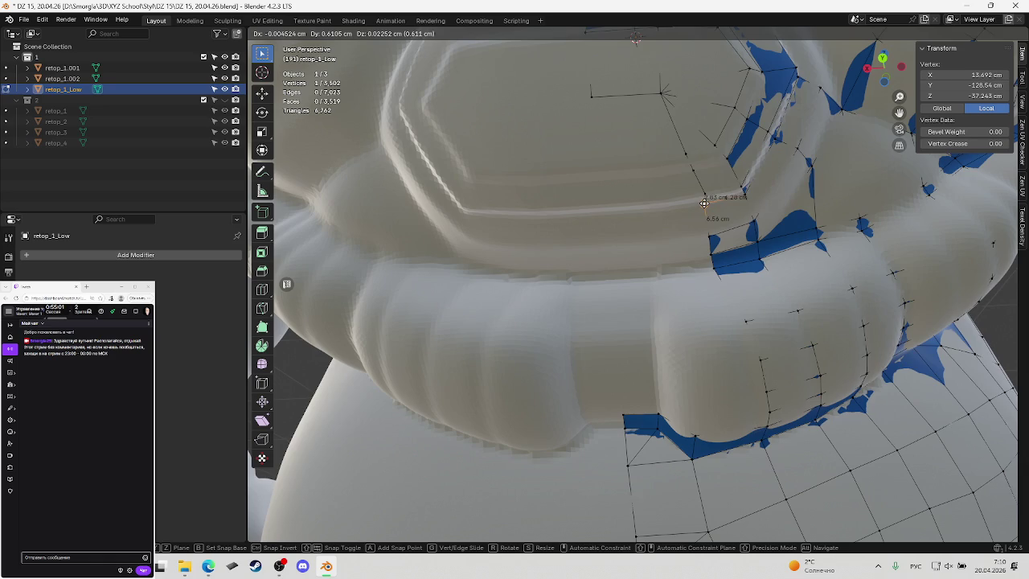
middle_click_drag(704, 202, 720, 206)
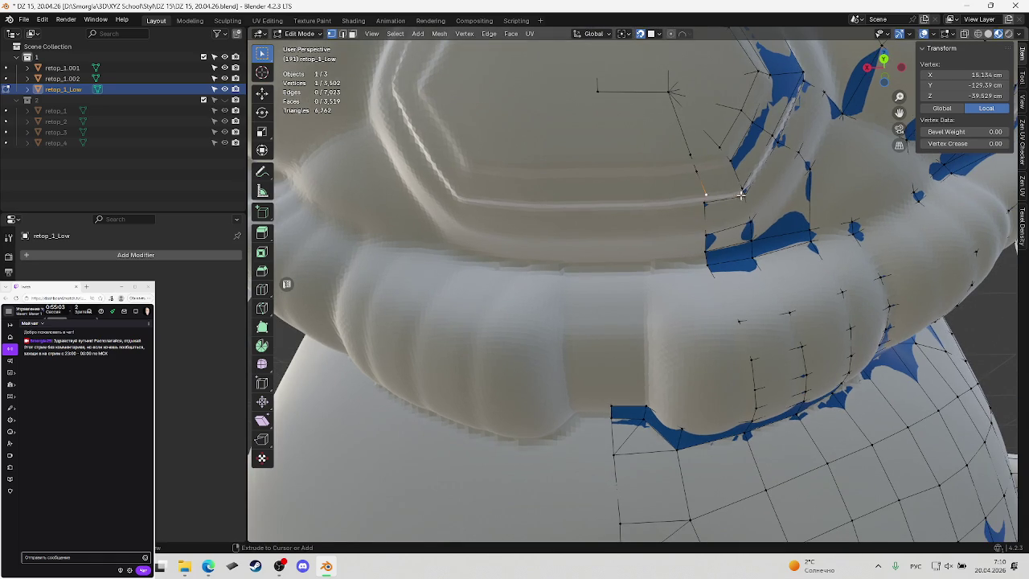
key("f")
Fill the next face along the plate edge, reposition its corner vertex, and save
left_click(733, 190)
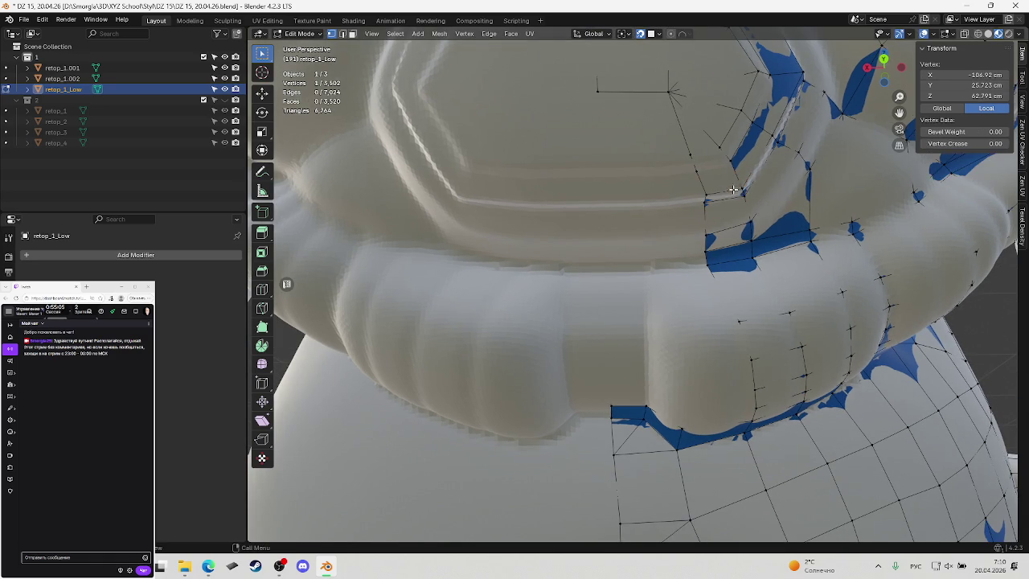
key("f")
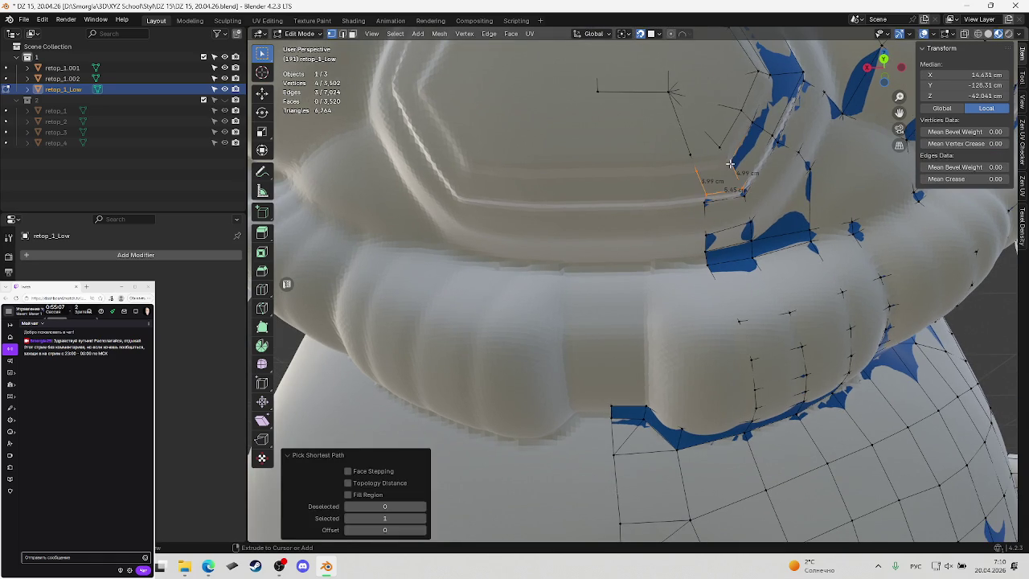
left_click(703, 171)
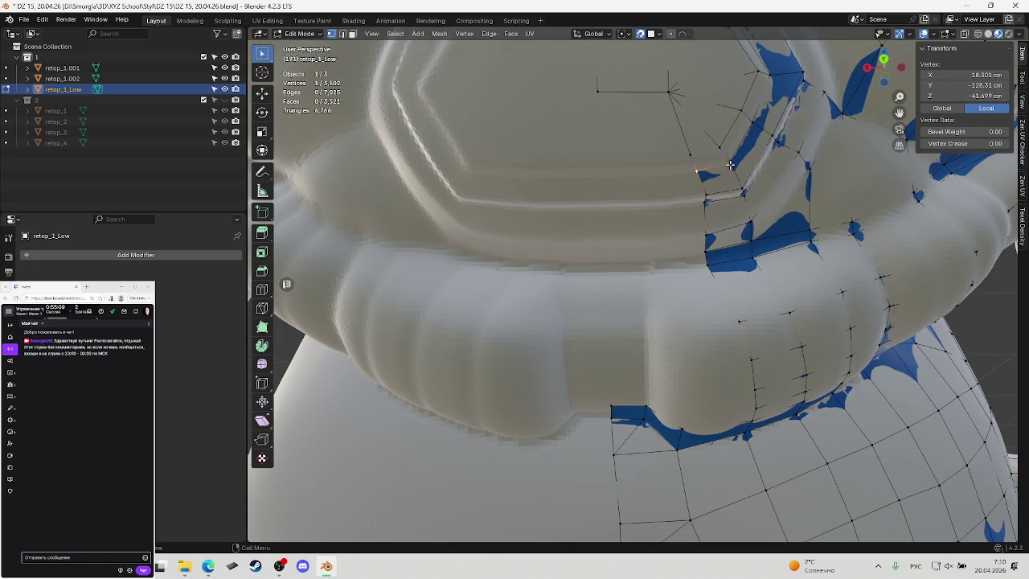
key("g")
left_click(724, 170)
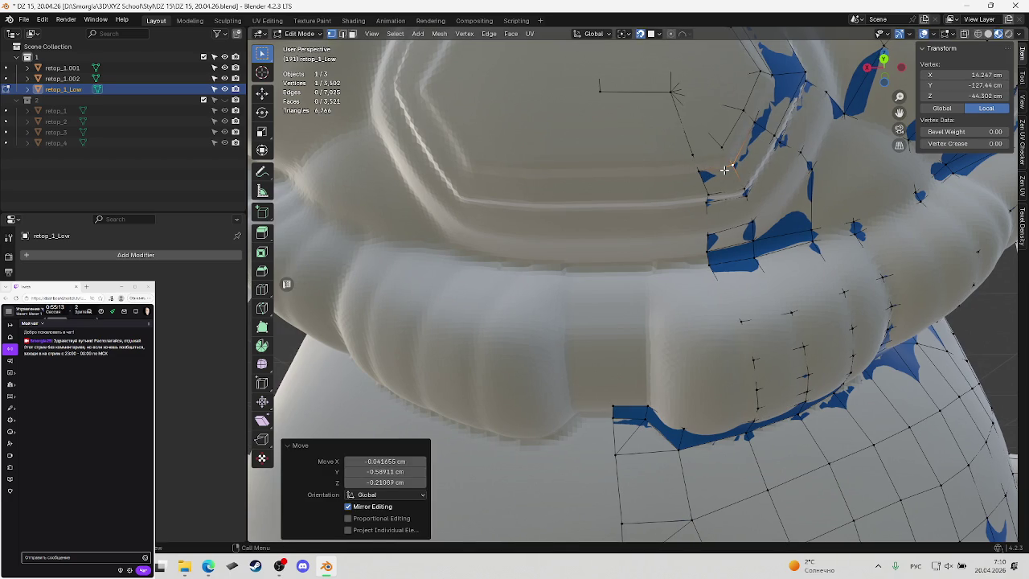
key("ctrl+s")
Fill another face beside a plate-edge vertex and orbit above the chest plate
left_click(692, 155)
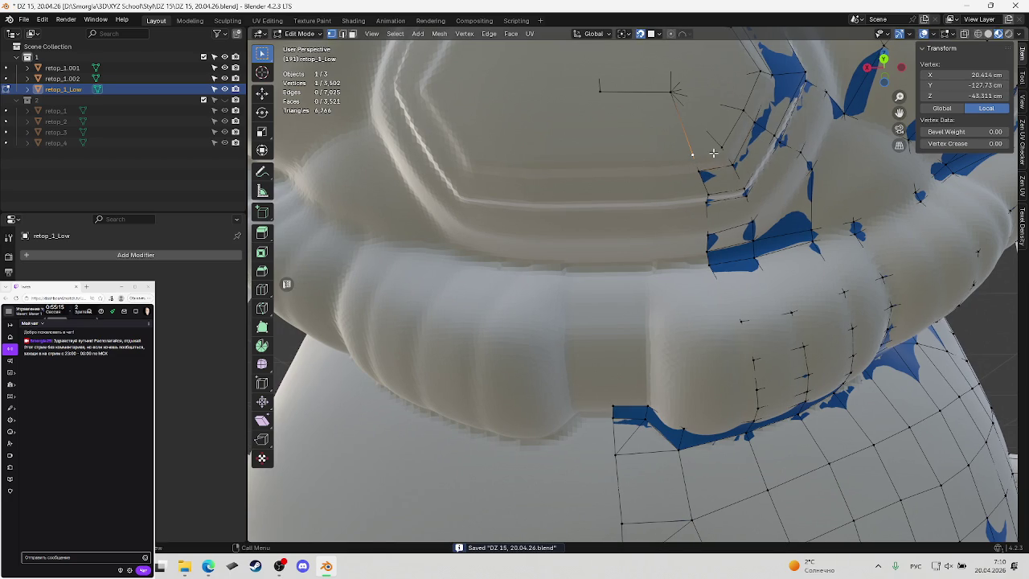
key("f")
middle_click_drag(722, 170, 719, 143)
middle_click_drag(711, 226, 722, 209)
Move the selected rim vertex in three small adjustments onto the sculpt
key("g")
left_click(722, 209)
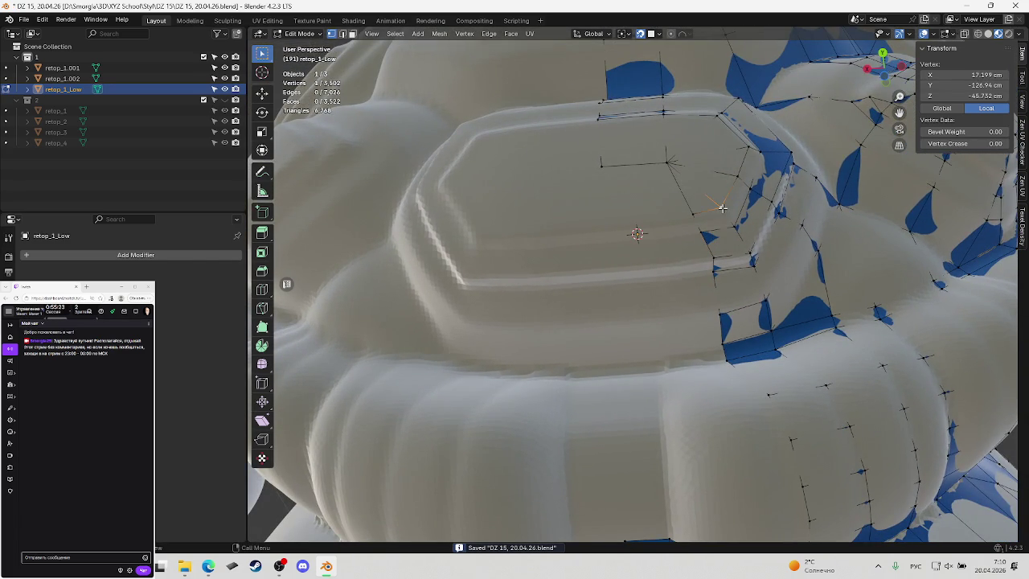
key("g")
left_click(724, 211)
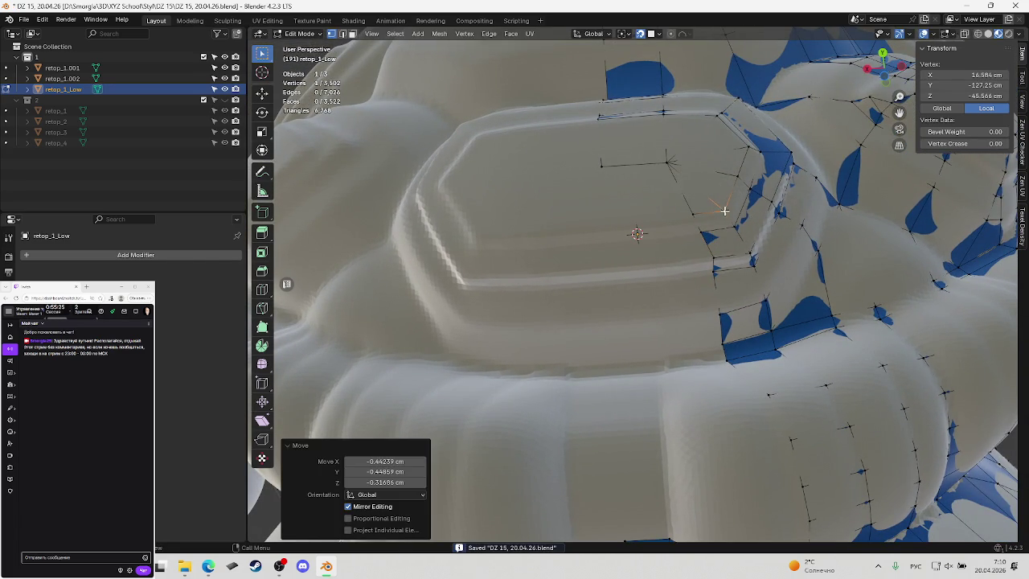
key("g")
left_click(694, 213)
middle_click_drag(694, 213, 712, 224)
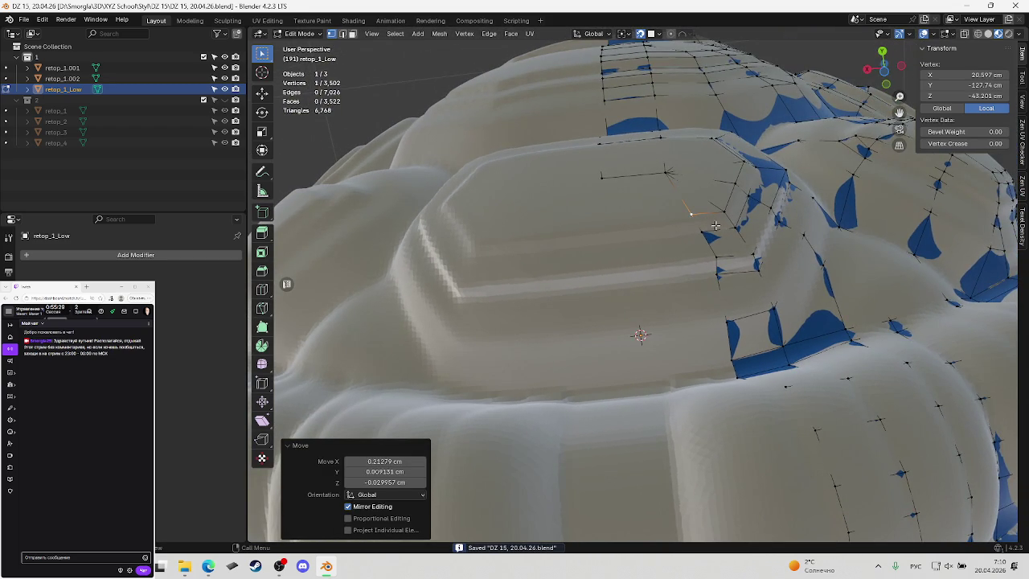
Reposition the next rim vertex onto the chest plate's lower edge, checking the fit
left_click(716, 257)
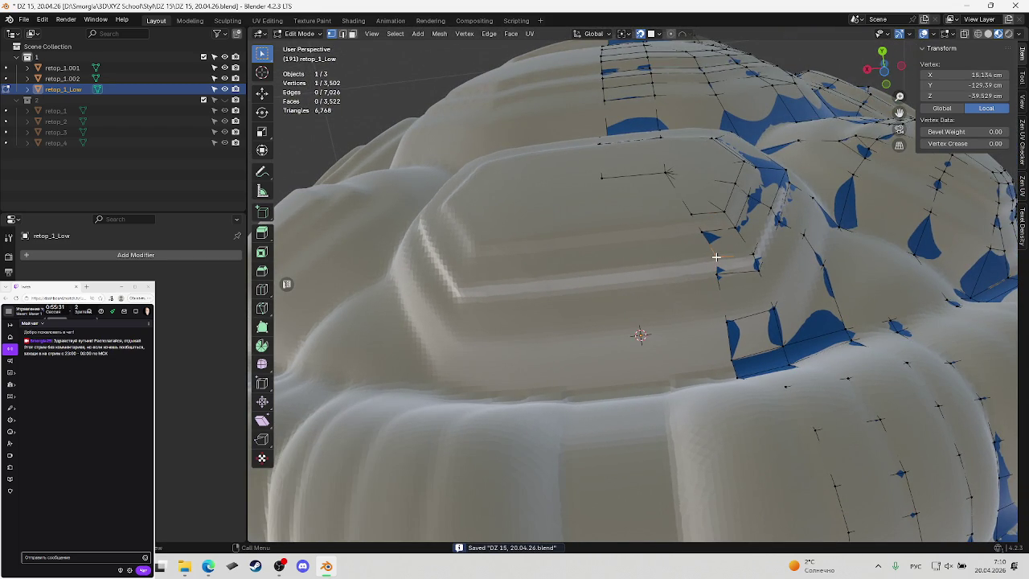
key("g")
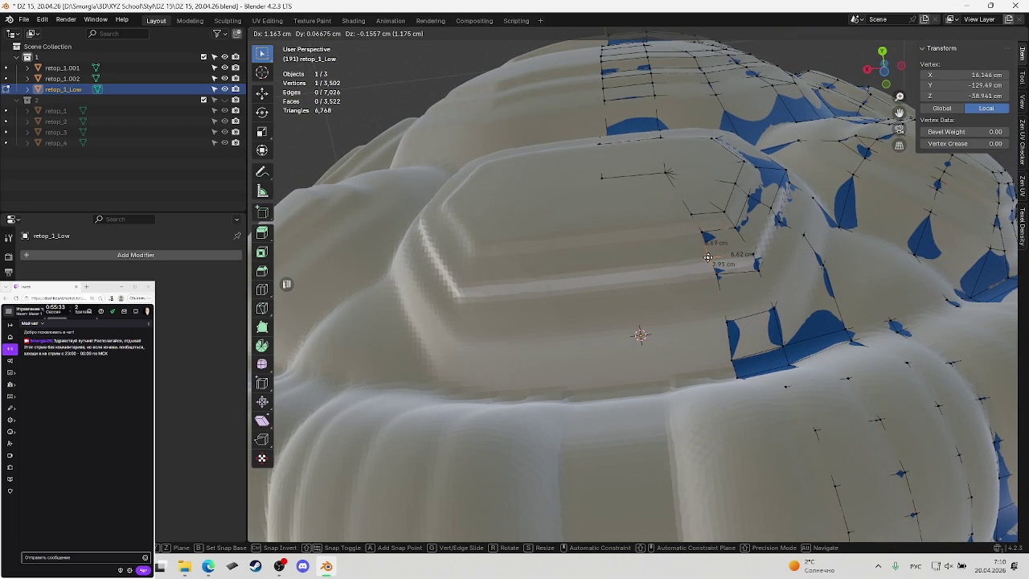
left_click(707, 257)
middle_click_drag(706, 257, 735, 292)
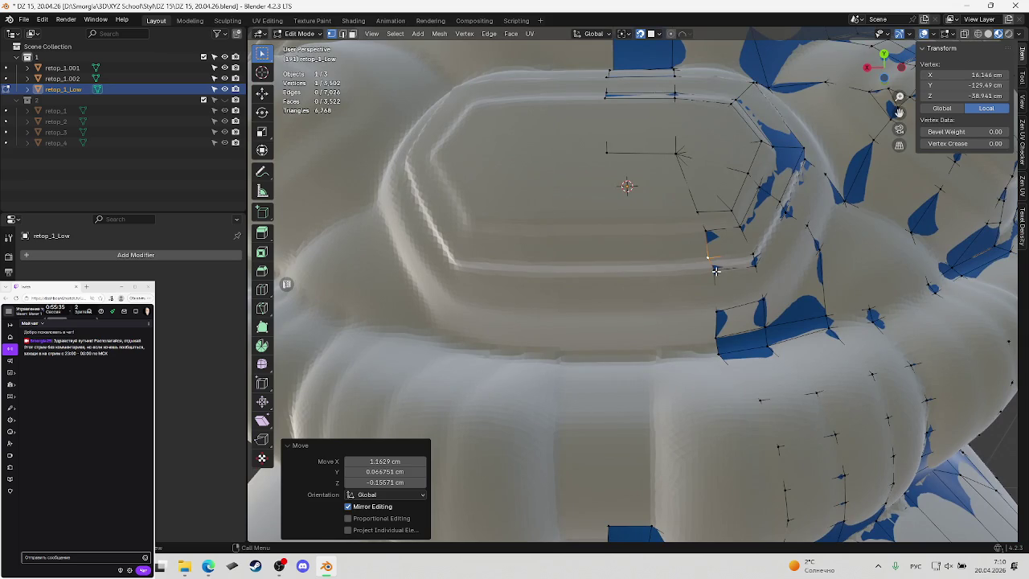
key("g")
left_click(713, 265)
middle_click_drag(713, 266, 716, 293)
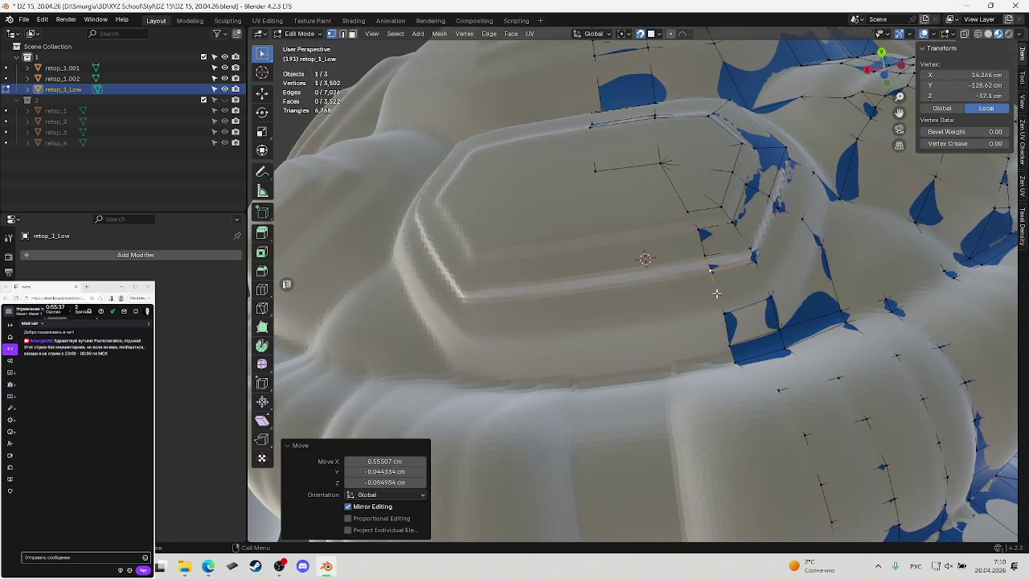
Settle the remaining rim vertices onto the sculpted lower edge of the plate
key("g")
left_click(722, 306)
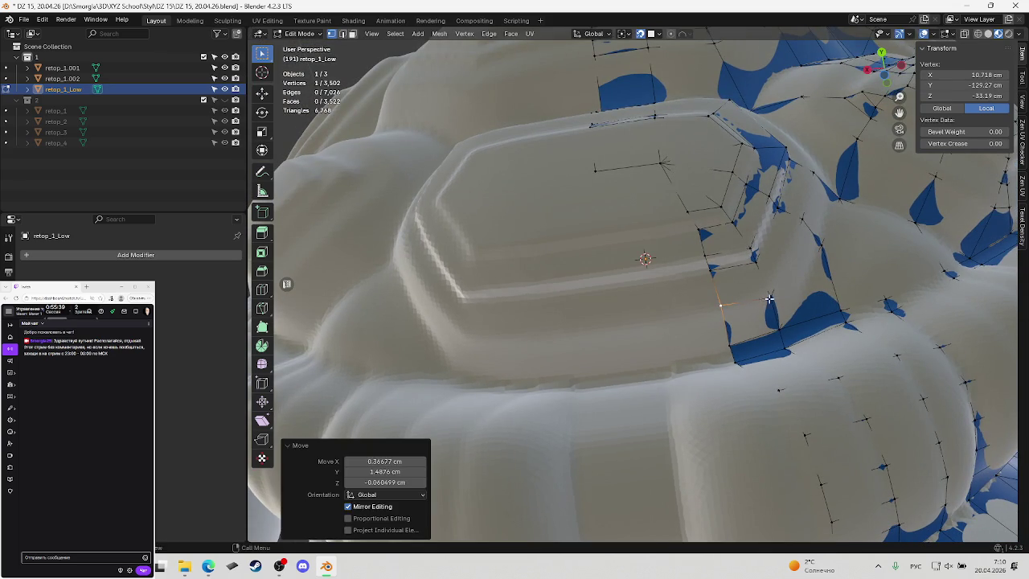
left_click(770, 297)
key("g")
left_click(739, 305)
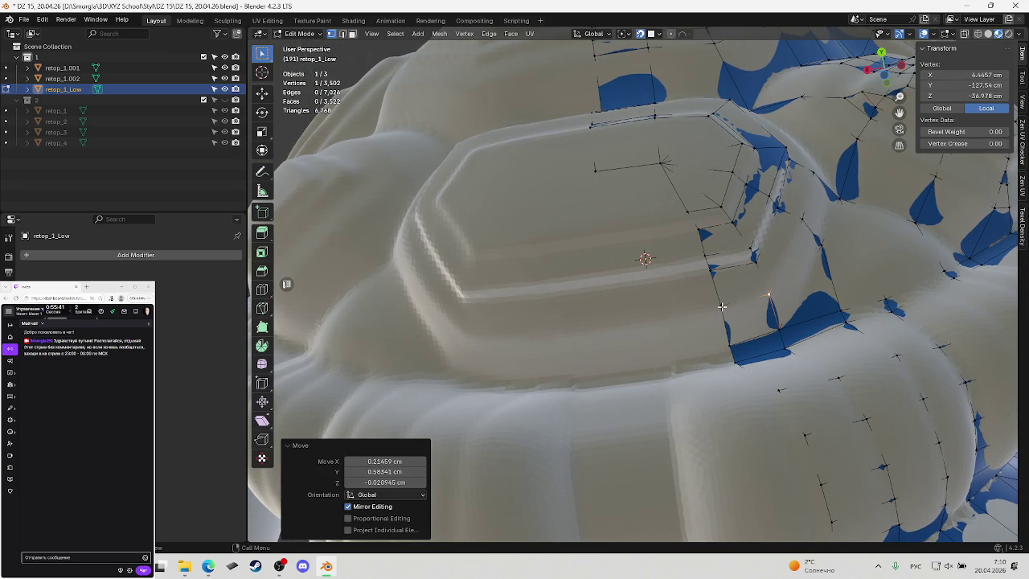
middle_click_drag(722, 306, 719, 298)
key("g")
left_click(726, 307)
Extrude a new row of quads from a four-vertex path on the collar ring, then save
scroll(721, 302, "up", 2)
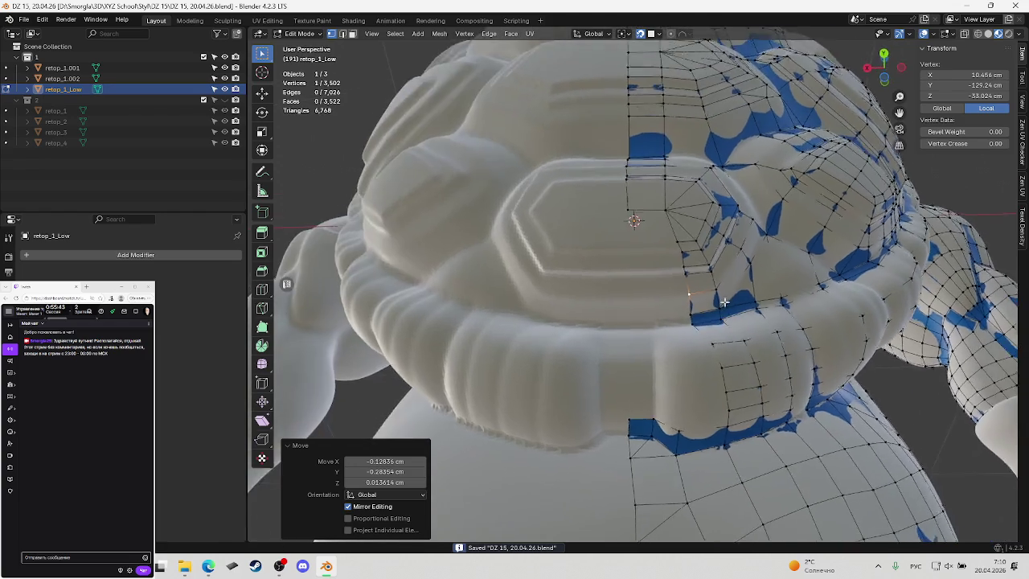
scroll(726, 281, "up", 3)
middle_click_drag(745, 332, 673, 319, "shift")
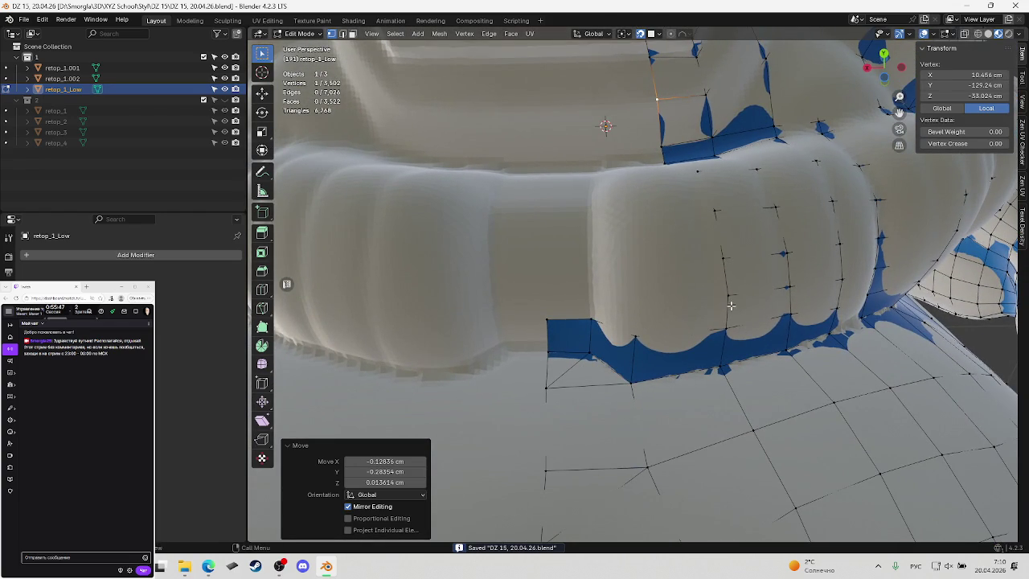
left_click(727, 296, "ctrl")
scroll(693, 281, "down", 4)
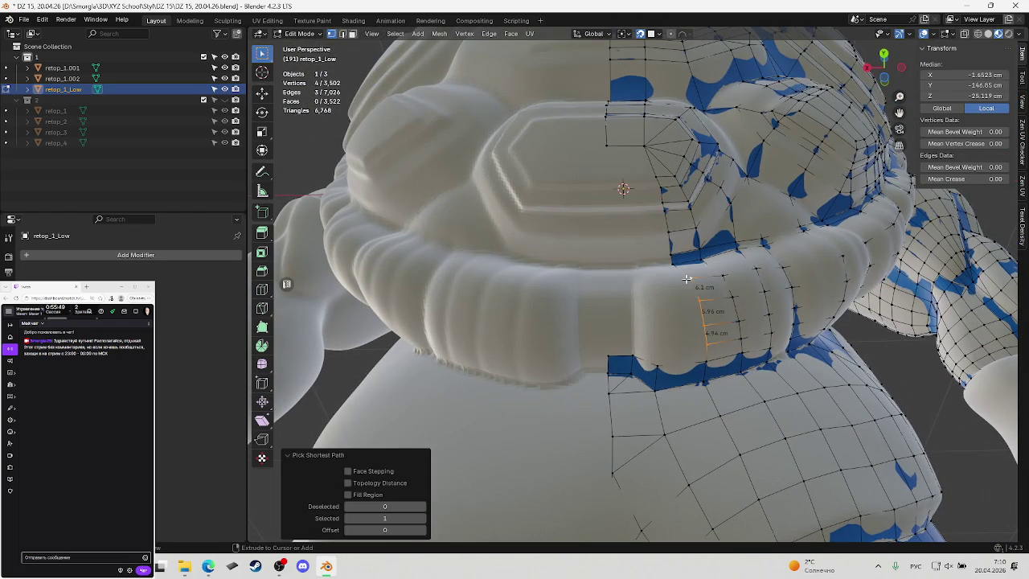
key("e")
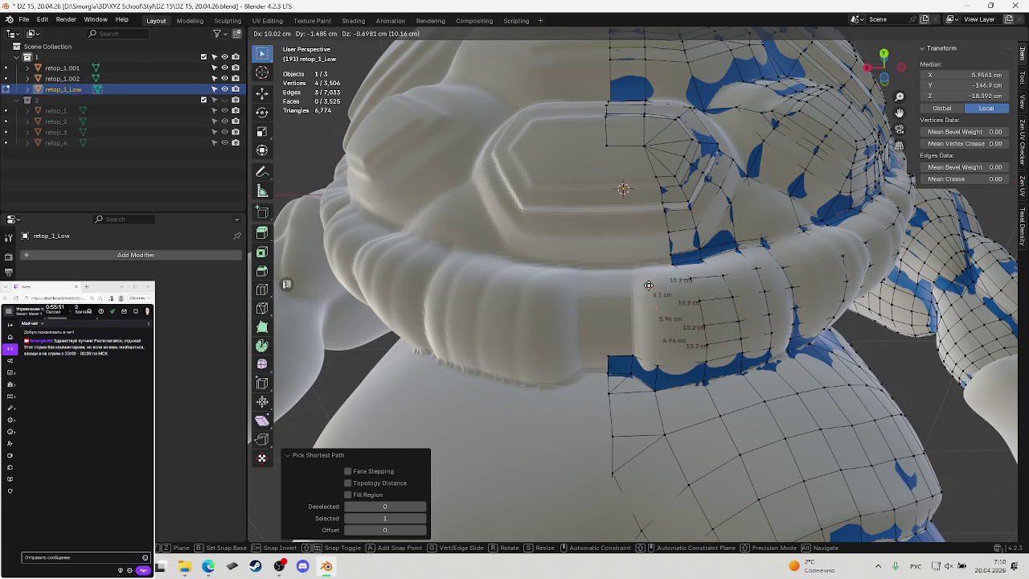
left_click(673, 317)
key("ctrl+s")
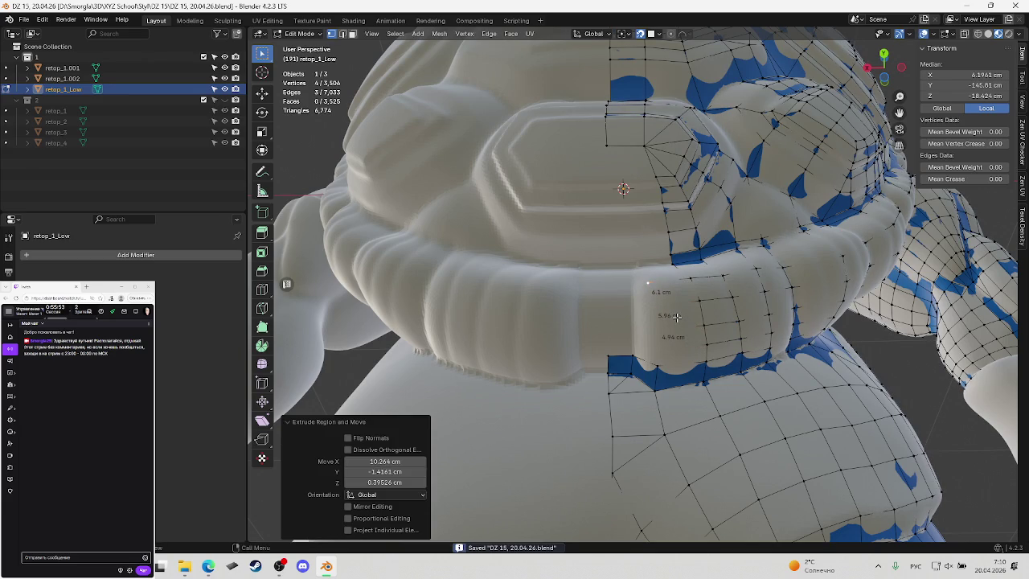
Adjust a vertex of the new row, then fill a face along the collar's lower edge and save
left_click(667, 346)
key("g")
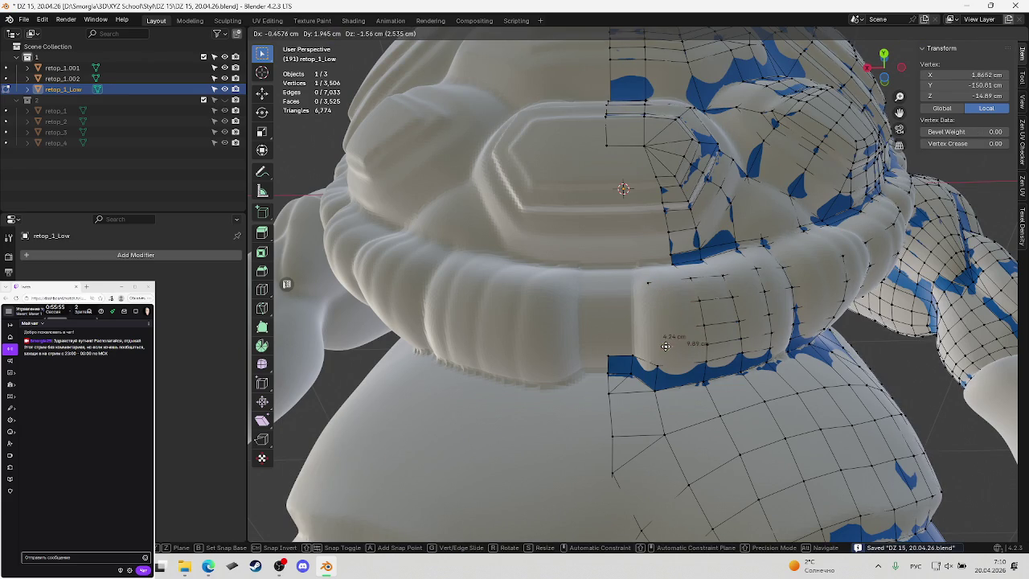
left_click(662, 365)
left_click(681, 362, "ctrl")
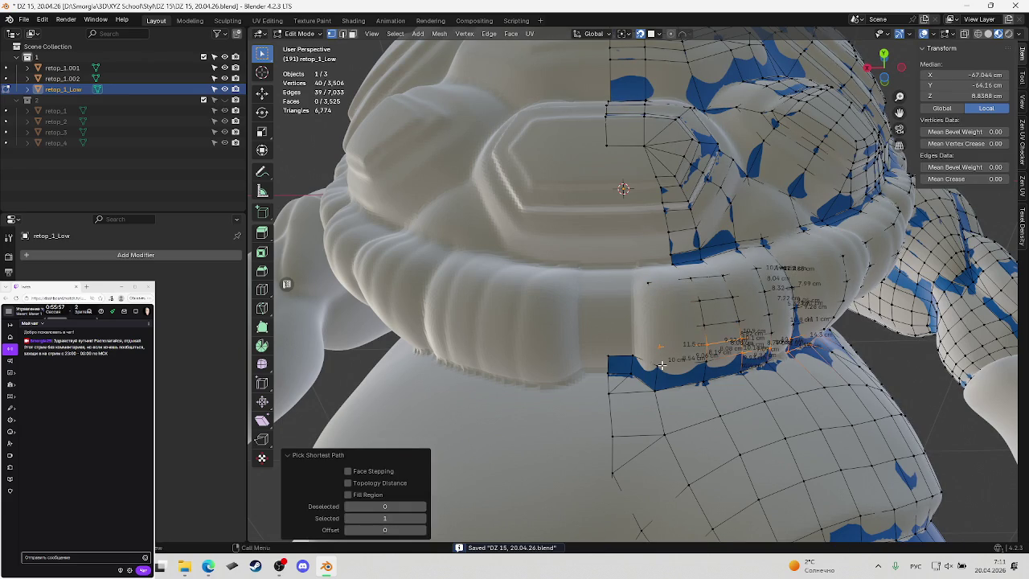
left_click(680, 363)
left_click(681, 363, "ctrl")
key("f")
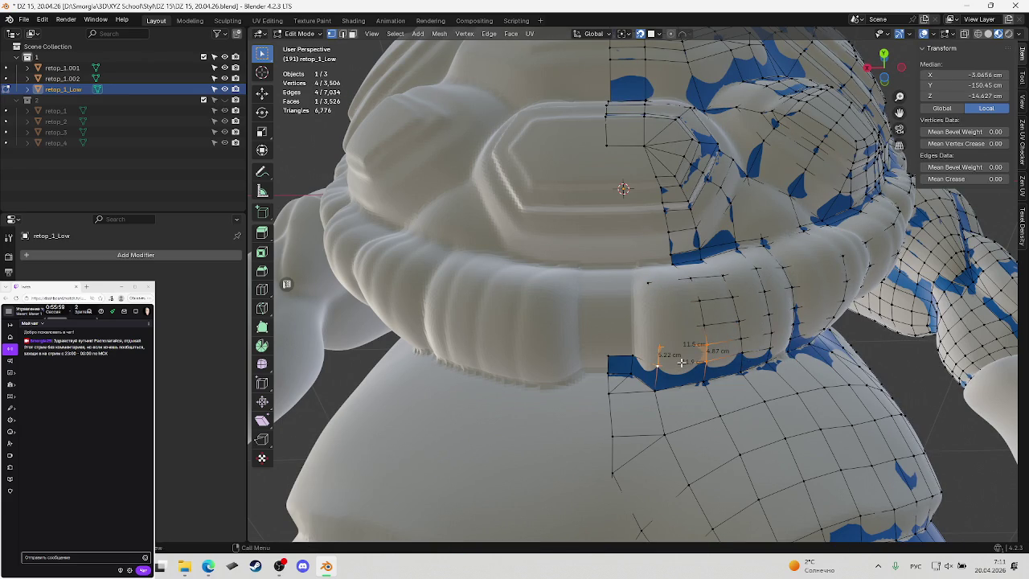
key("ctrl+s")
Nudge a lower-edge vertex into place and add a second vertex to the selection
scroll(680, 362, "up", 3)
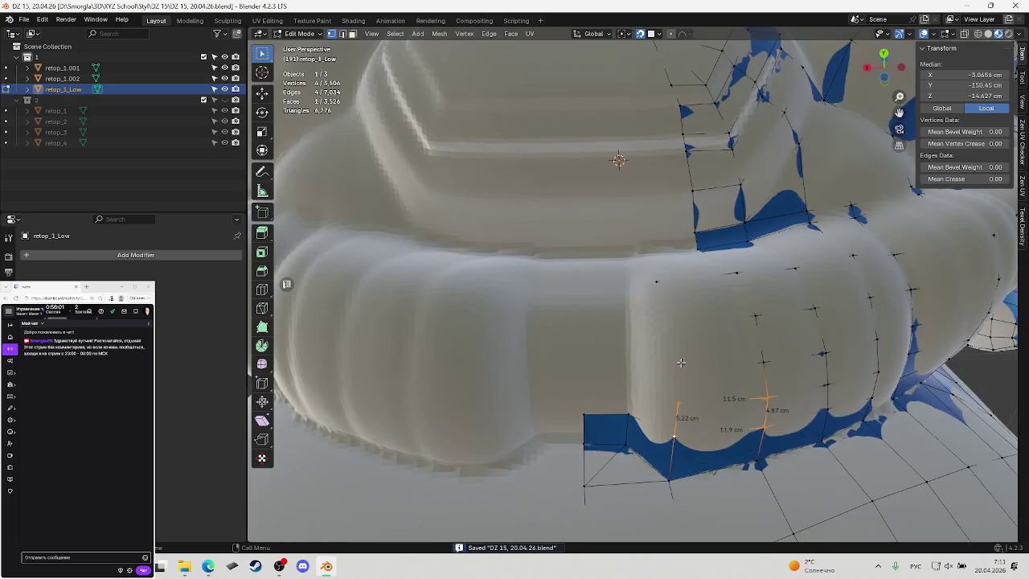
middle_click_drag(681, 363, 672, 410)
left_click(672, 410)
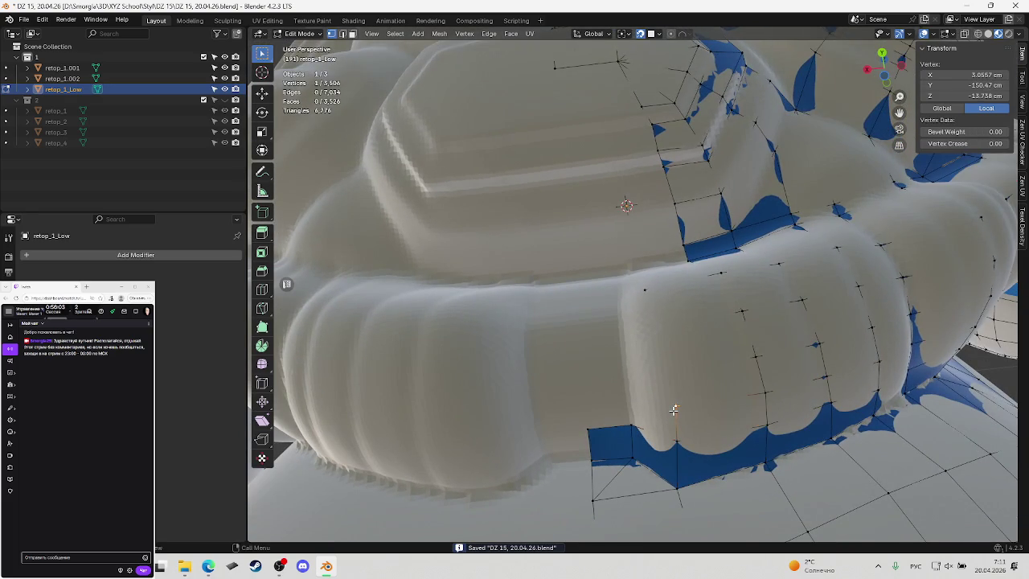
left_click_drag(674, 410, 675, 411)
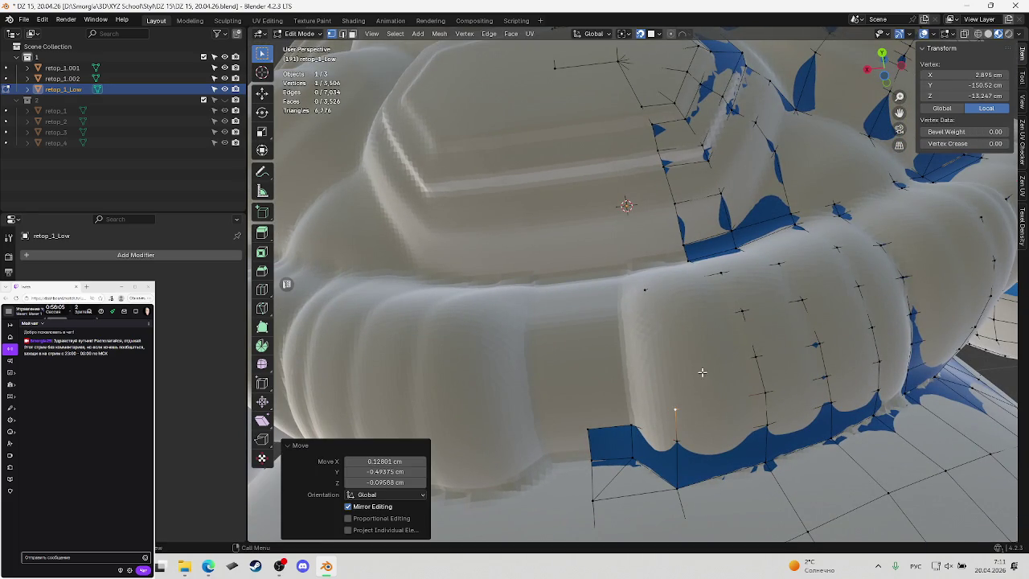
left_click(664, 371, "shift")
Undo the unwanted joining edge, reposition the selected vertex onto the sculpt, and save
key("j")
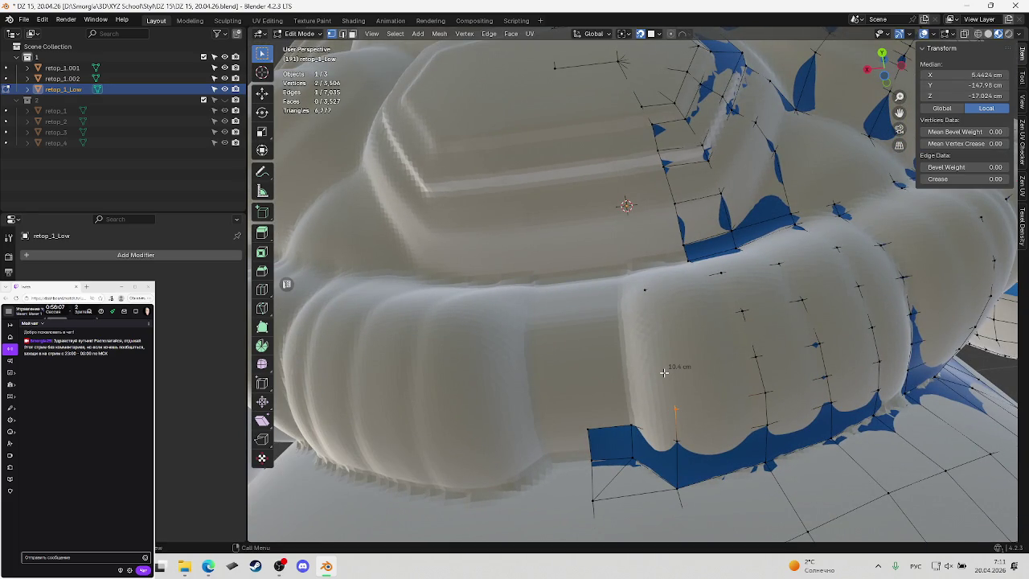
key("ctrl+z")
key("ctrl+z")
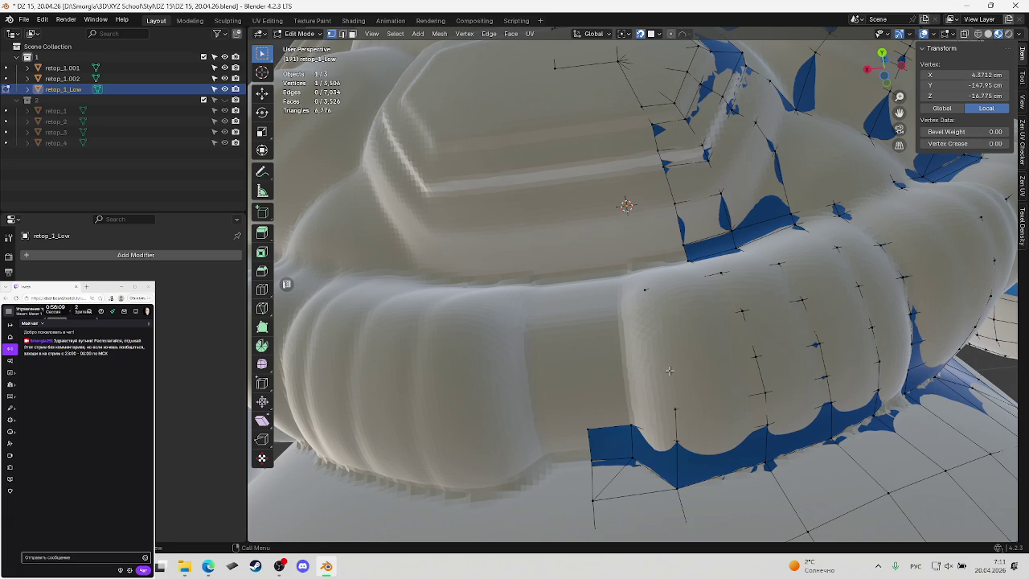
key("g")
left_click(669, 370)
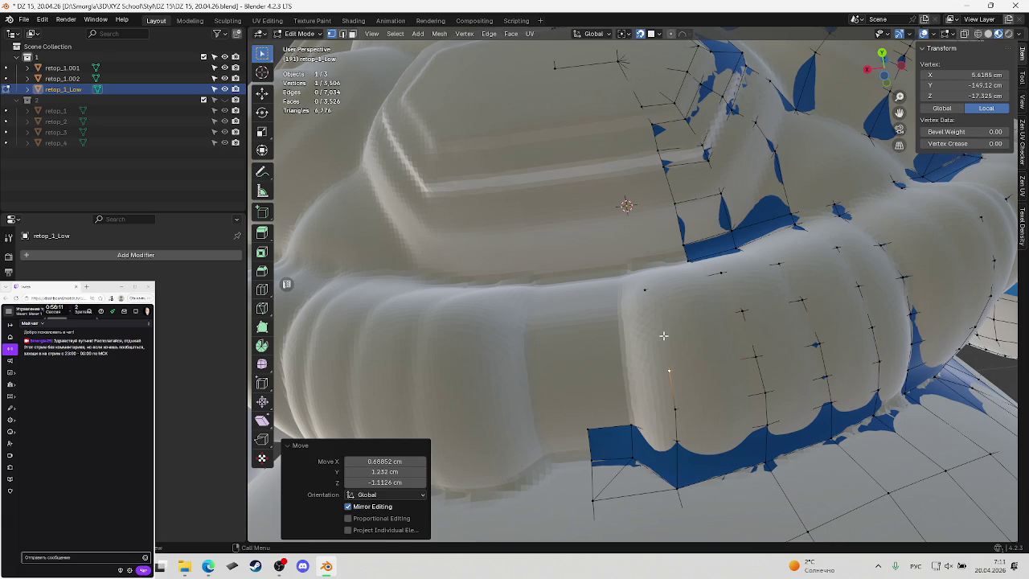
key("g")
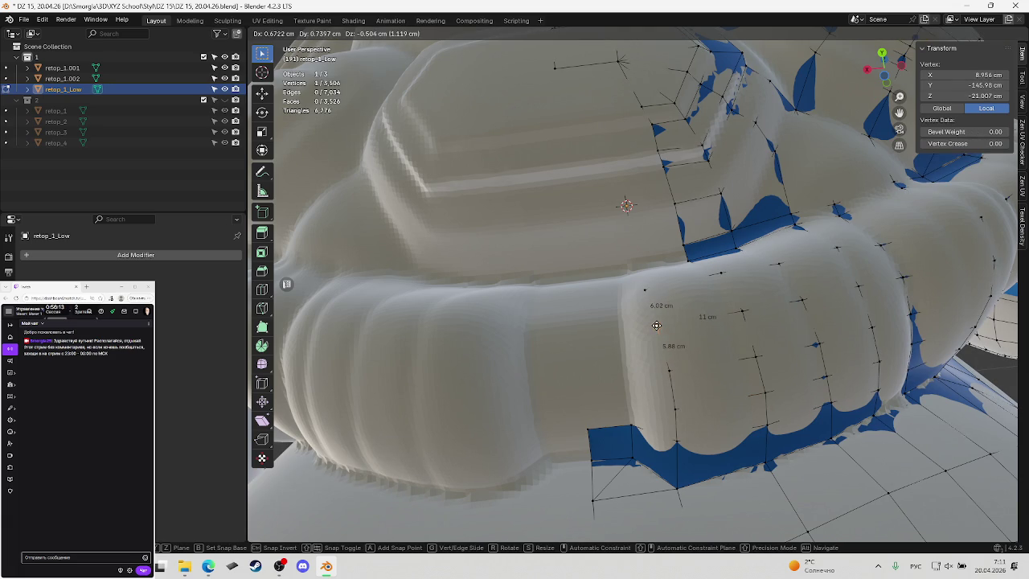
left_click(659, 327)
key("ctrl+s")
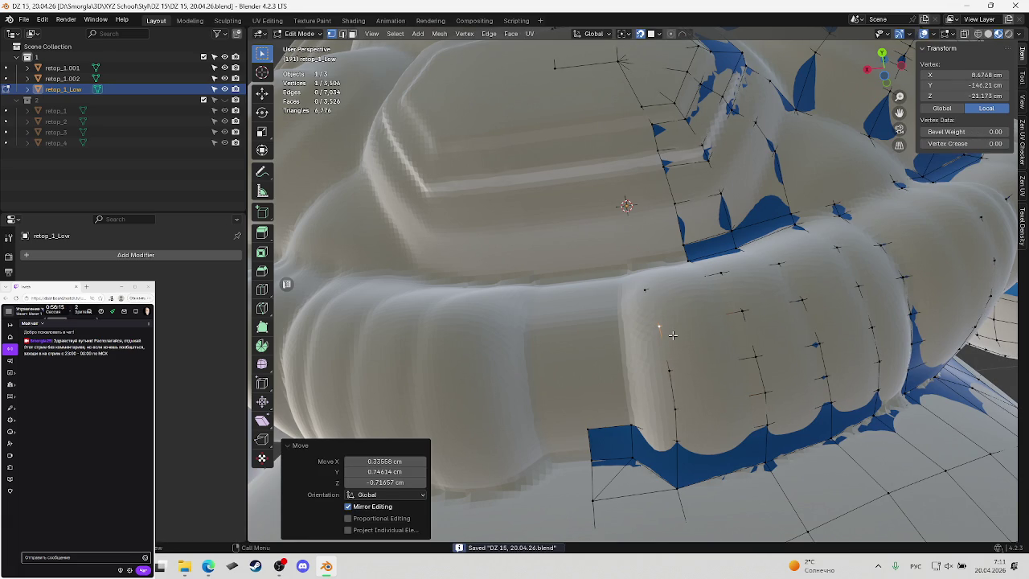
Move two more ring vertices onto the sculpted surface and save
key("g")
key("Escape")
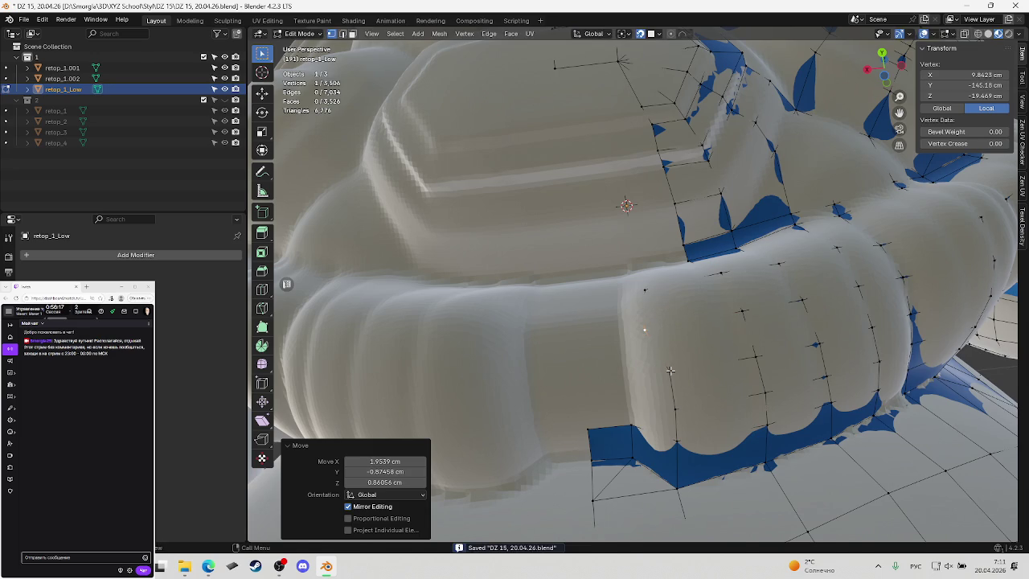
key("g")
left_click(655, 371)
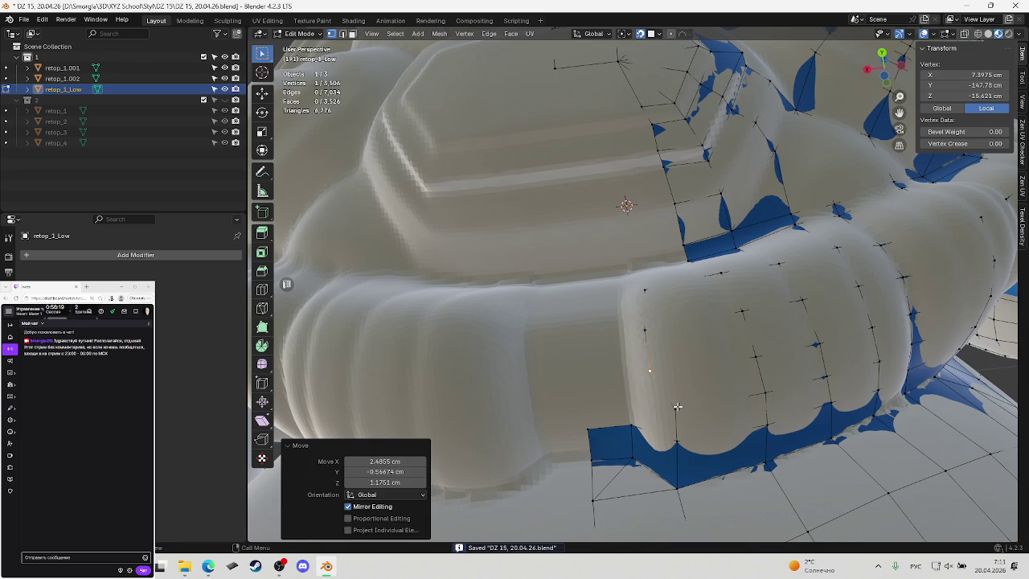
key("g")
left_click(653, 406)
middle_click_drag(652, 406, 675, 400)
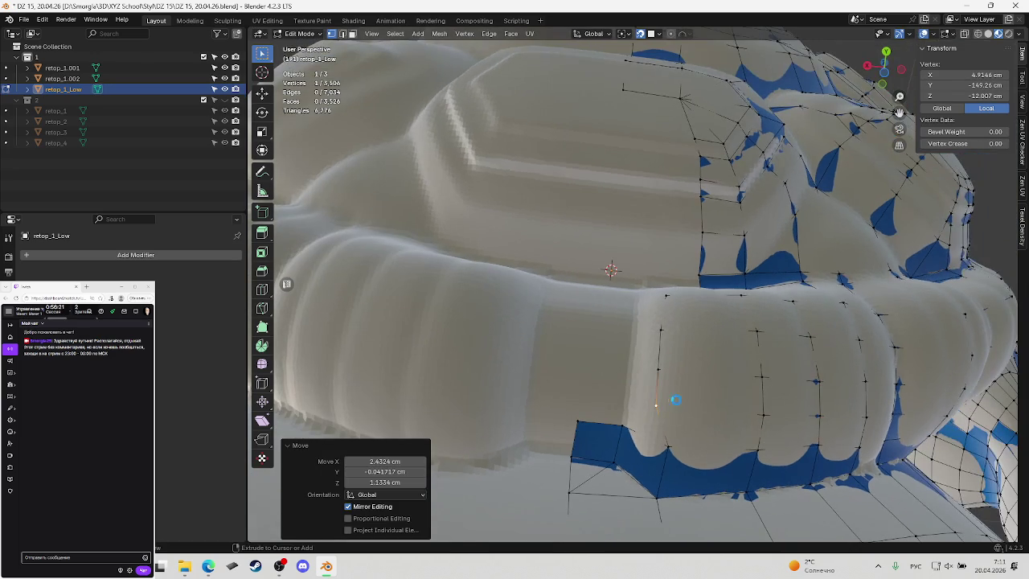
key("ctrl+s")
Snap two vertices on the ring's lower edge onto the sculpt, then save
left_click(672, 444)
key("g")
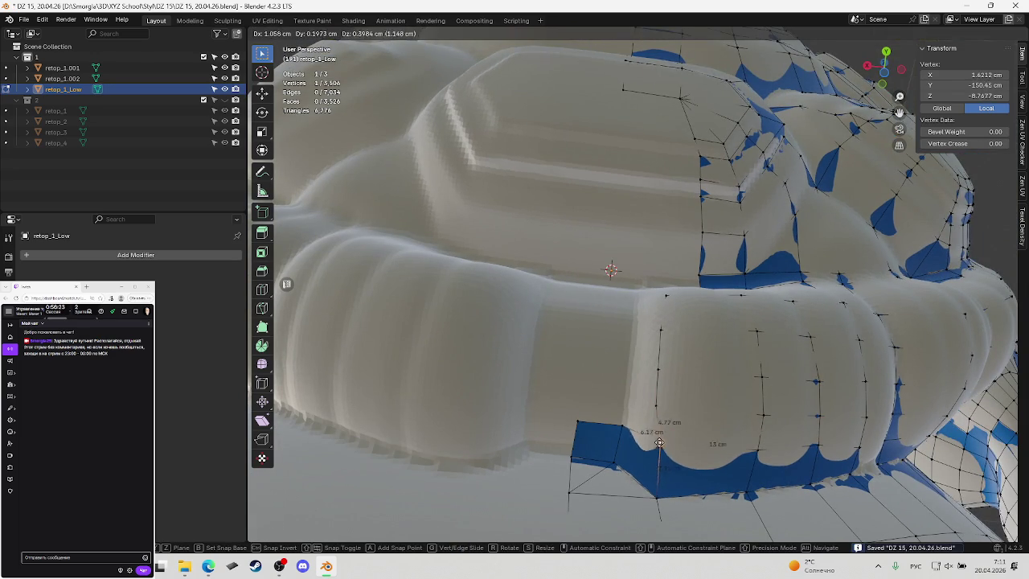
left_click(670, 445)
middle_click_drag(670, 445, 671, 483)
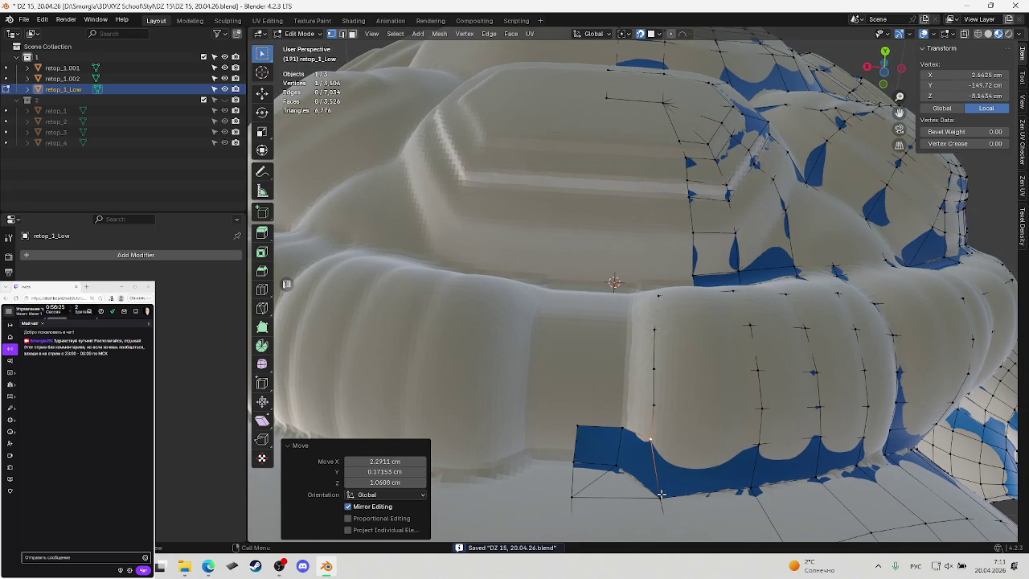
left_click(661, 494)
key("g")
left_click(652, 489)
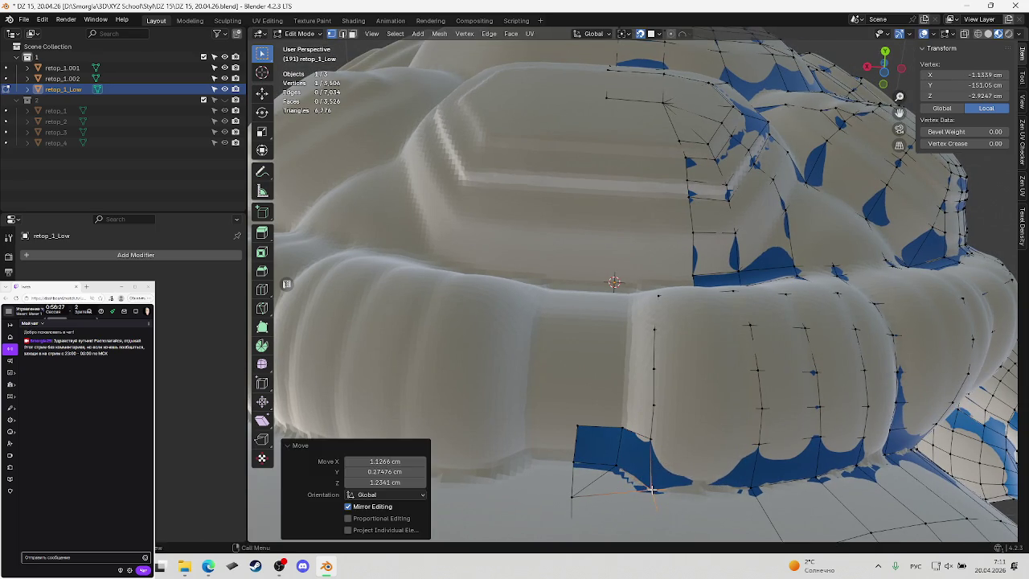
mouse_move(652, 489)
middle_mouse_down()
mouse_move(659, 358)
mouse_move(646, 328)
middle_mouse_up()
key("ctrl+s")
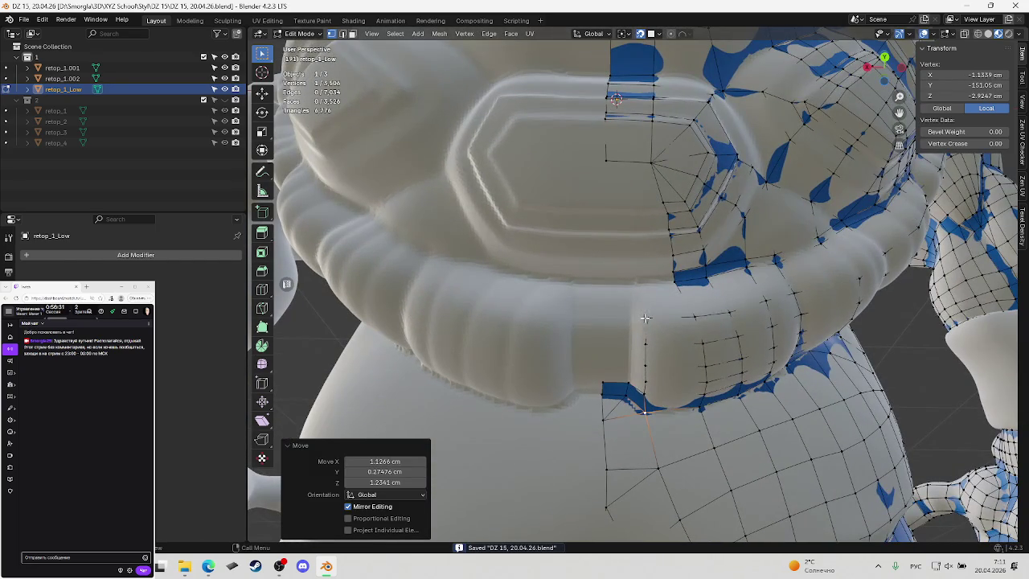
Adjust a ring vertex and extrude a new vertex toward the ring's top edge, then save
left_click(645, 318)
key("g")
left_click(645, 315)
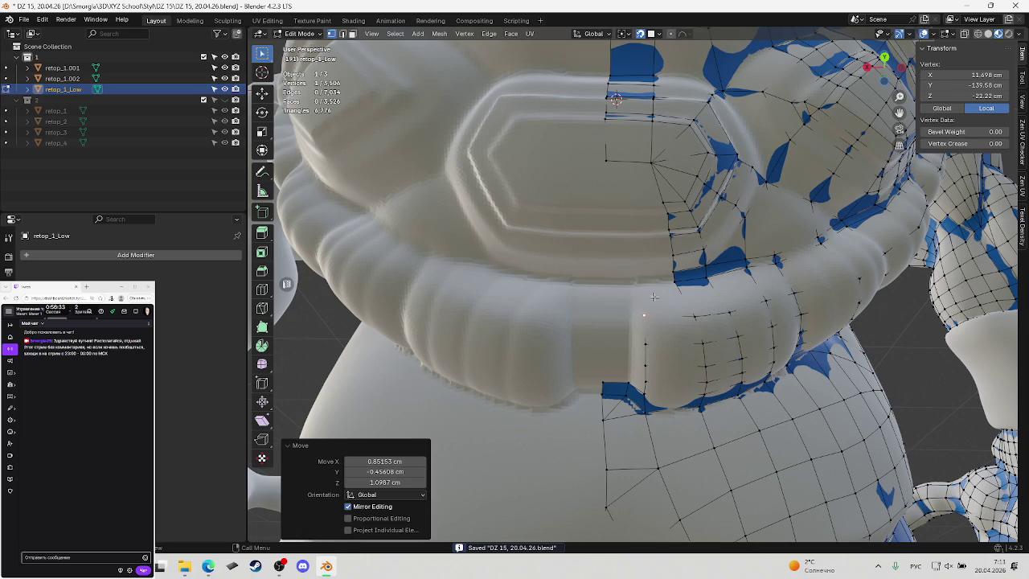
left_click(659, 285)
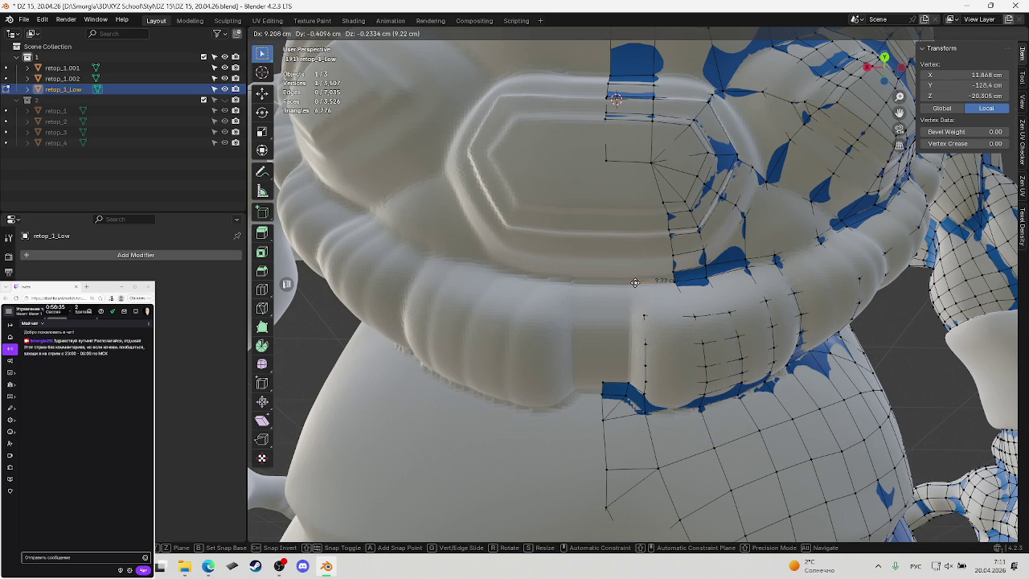
right_click(635, 282, "ctrl")
left_click(645, 318, "ctrl")
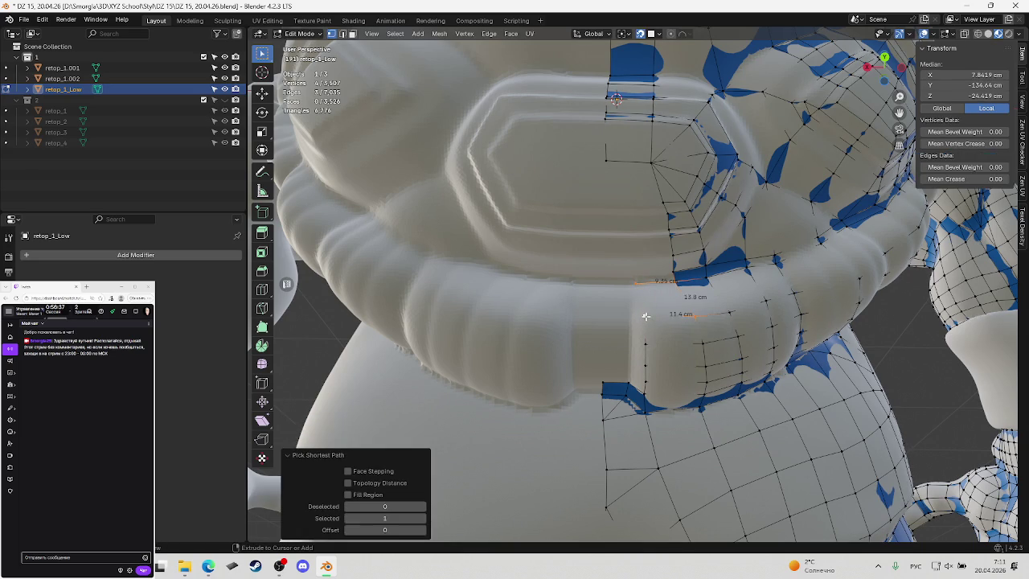
scroll(646, 316, "up", 3)
key("ctrl+s")
Move the new vertex onto the ring's top edge where it meets the chest plate, and save
key("alt+a")
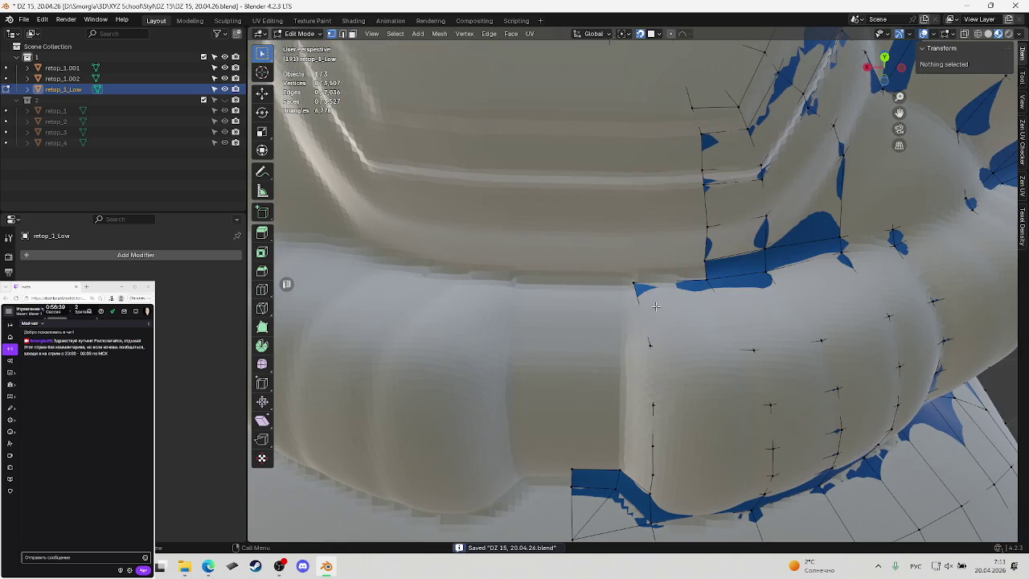
left_click(657, 291)
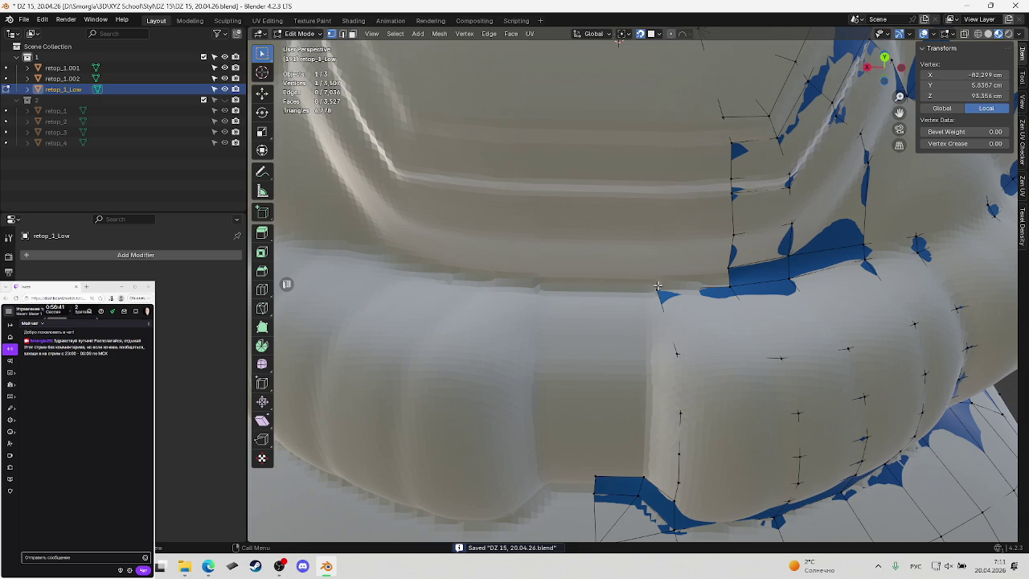
left_click_drag(657, 291, 664, 296)
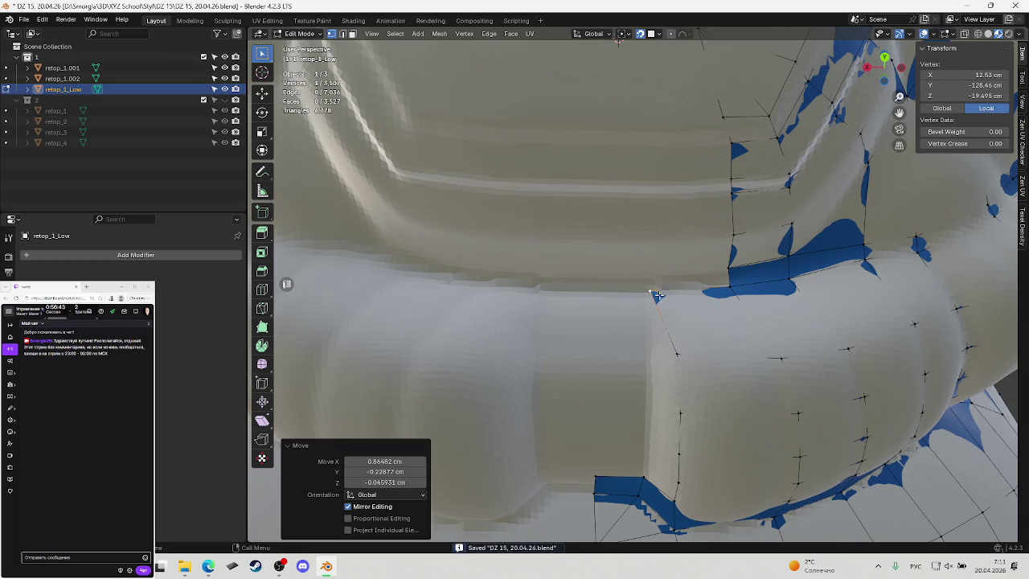
key("ctrl+s")
middle_click_drag(664, 296, 696, 284, "shift")
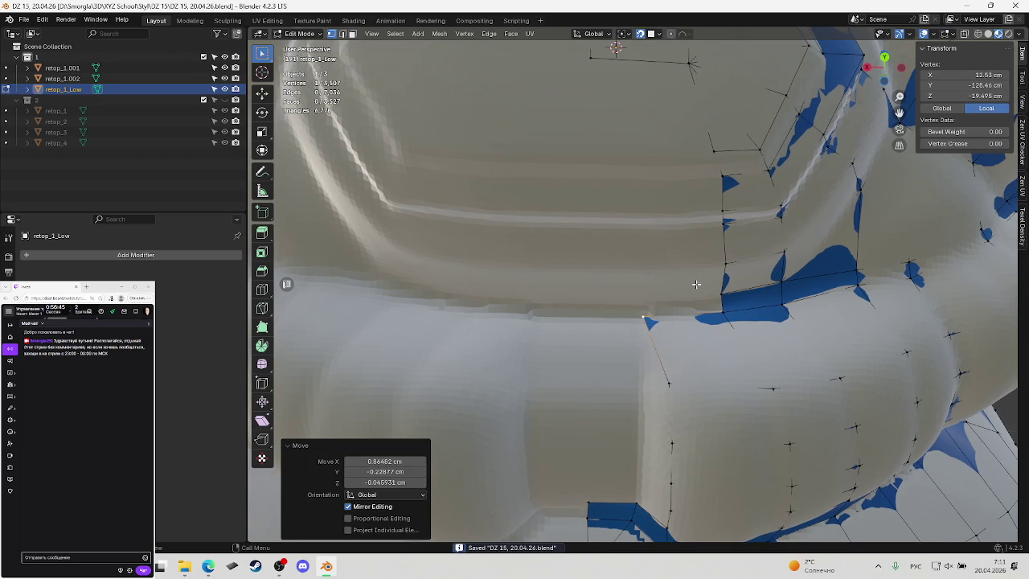
scroll(721, 294, "down", 4)
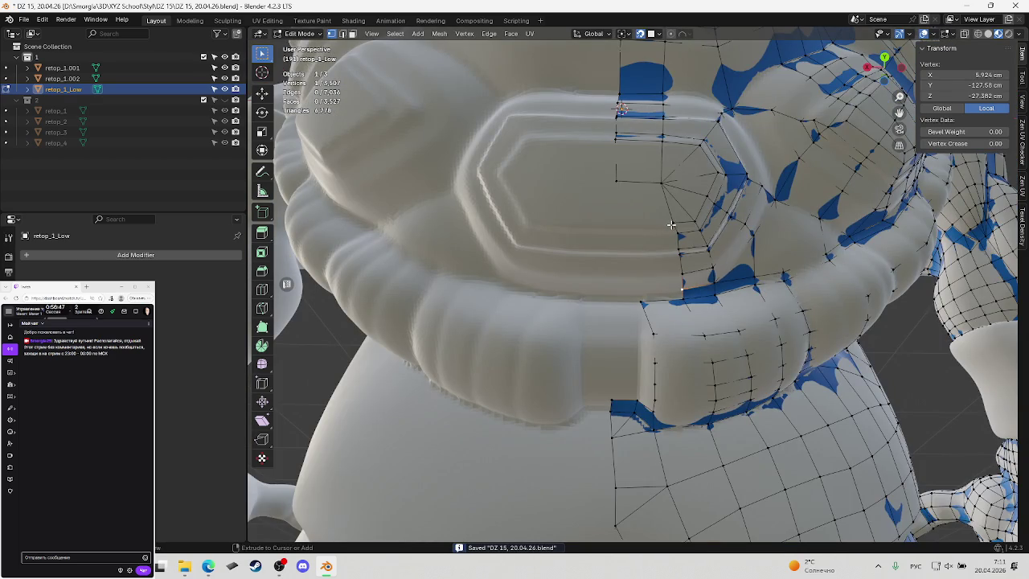
Extend the edge chain onto the chest plate and fill a new face between the edges
left_click(668, 228, "ctrl")
key("g")
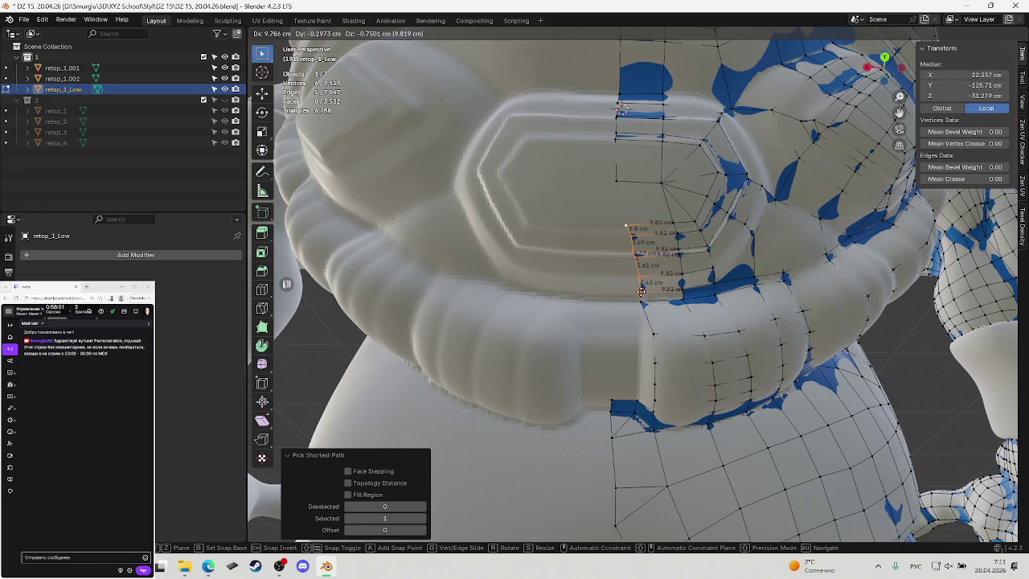
left_click(640, 291)
key("f")
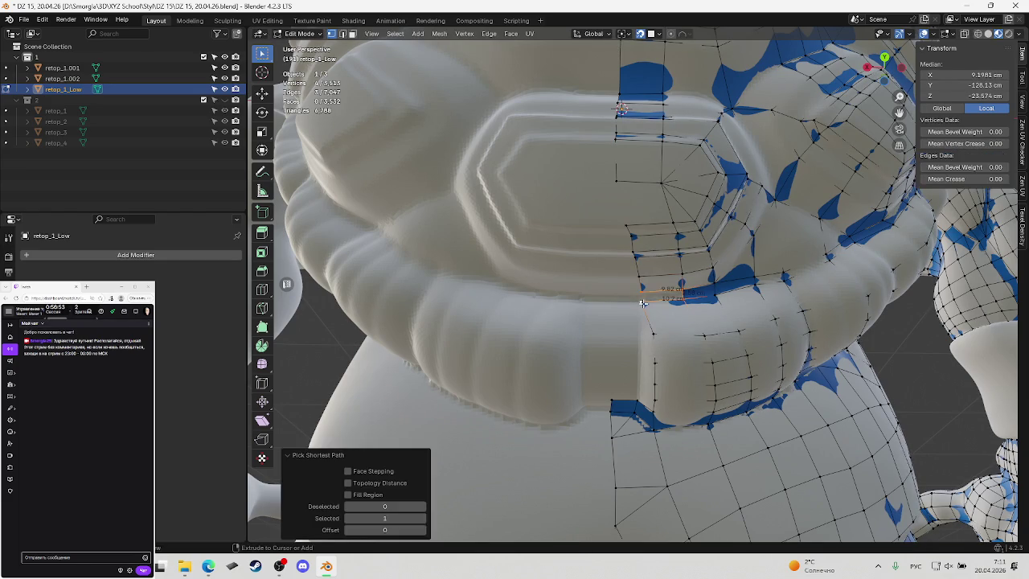
scroll(643, 298, "up", 3)
Reposition two vertices of the new strip onto the sculpt, saving along the way
left_click(646, 302)
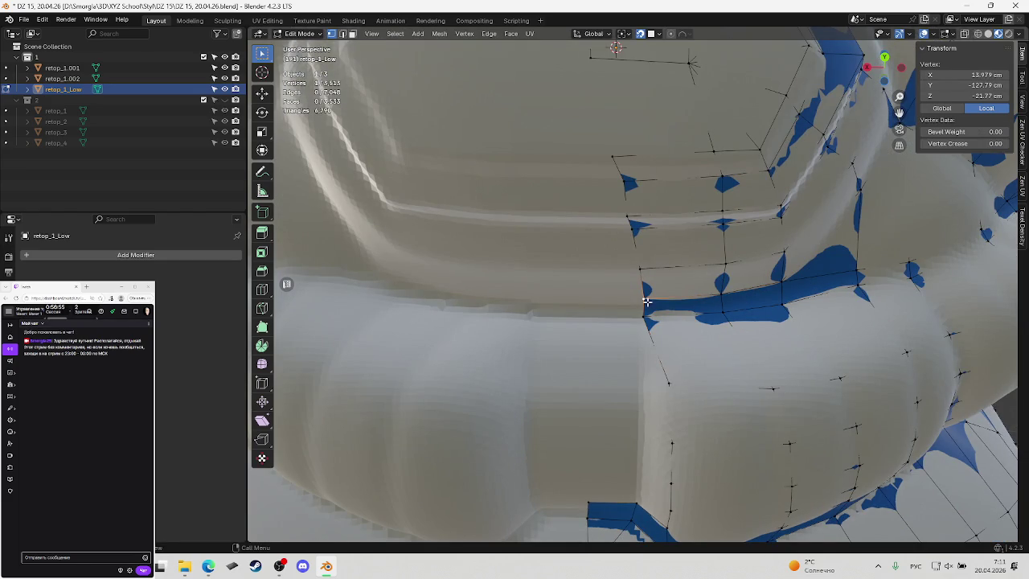
key("g")
left_click(645, 302)
key("ctrl+s")
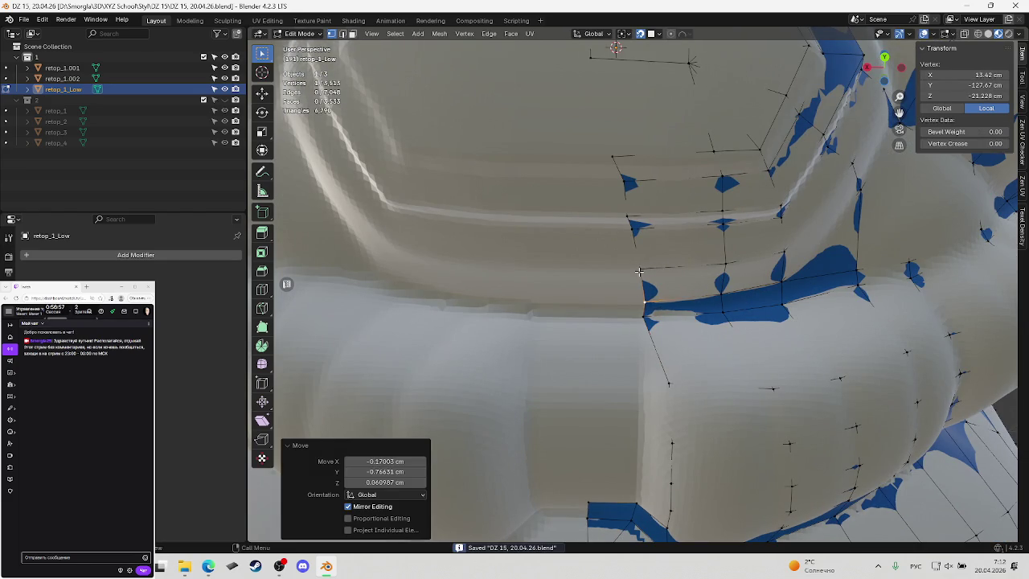
left_click(639, 271)
key("g")
left_click(640, 270)
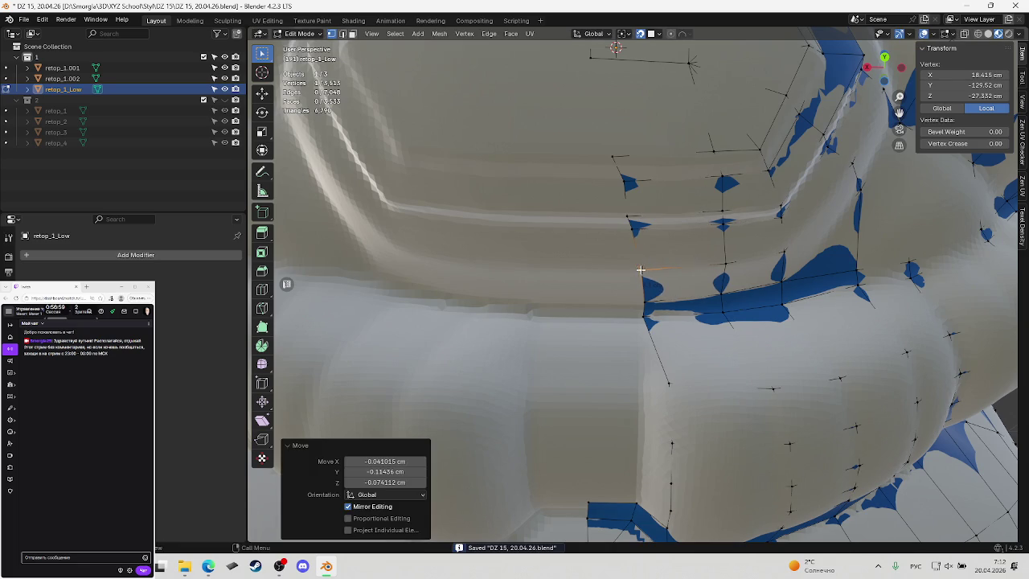
Move two vertices on the chest plate's ridge into the groove and save
left_click(633, 231)
key("g")
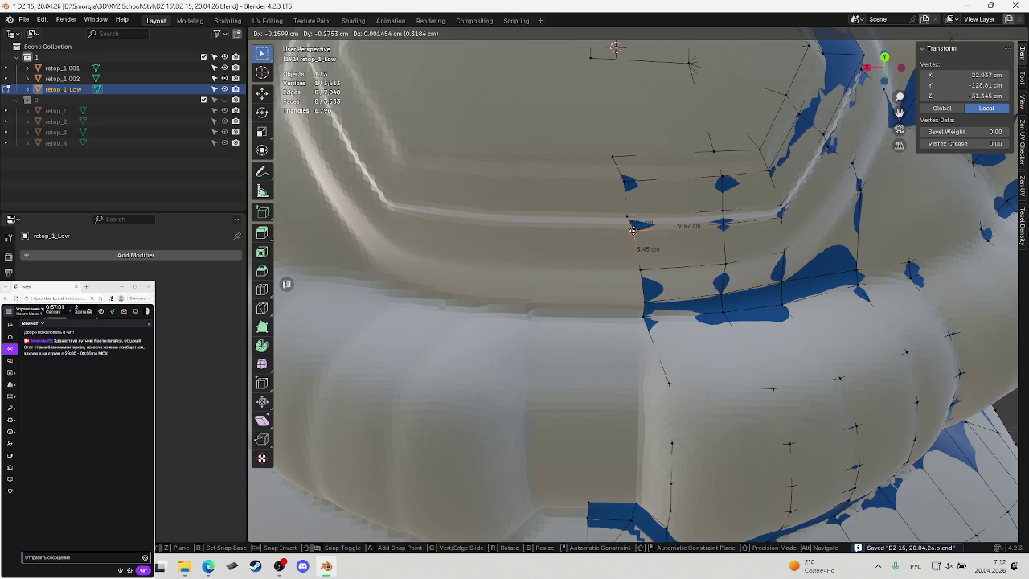
left_click(634, 229)
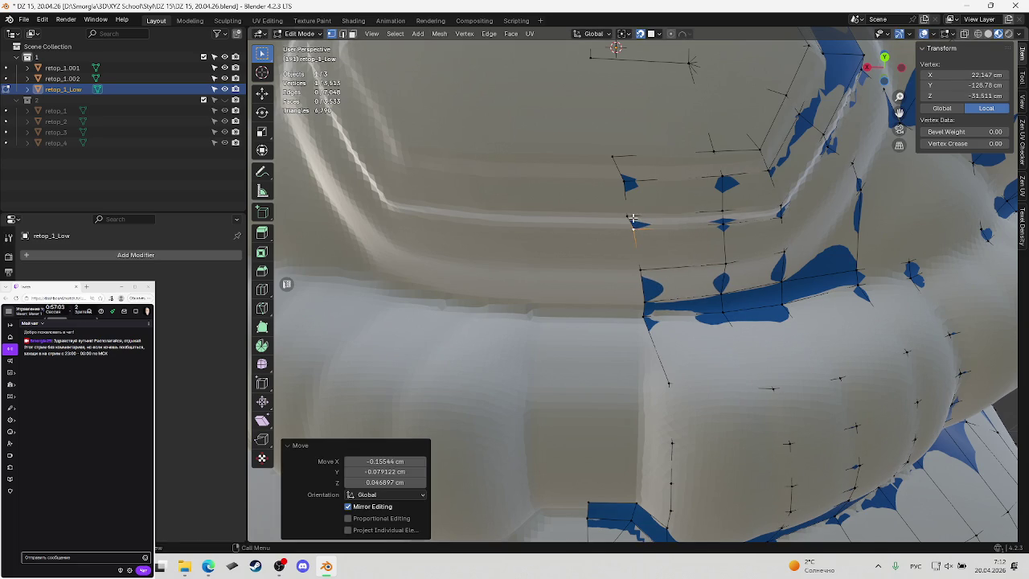
left_click(633, 219)
key("g")
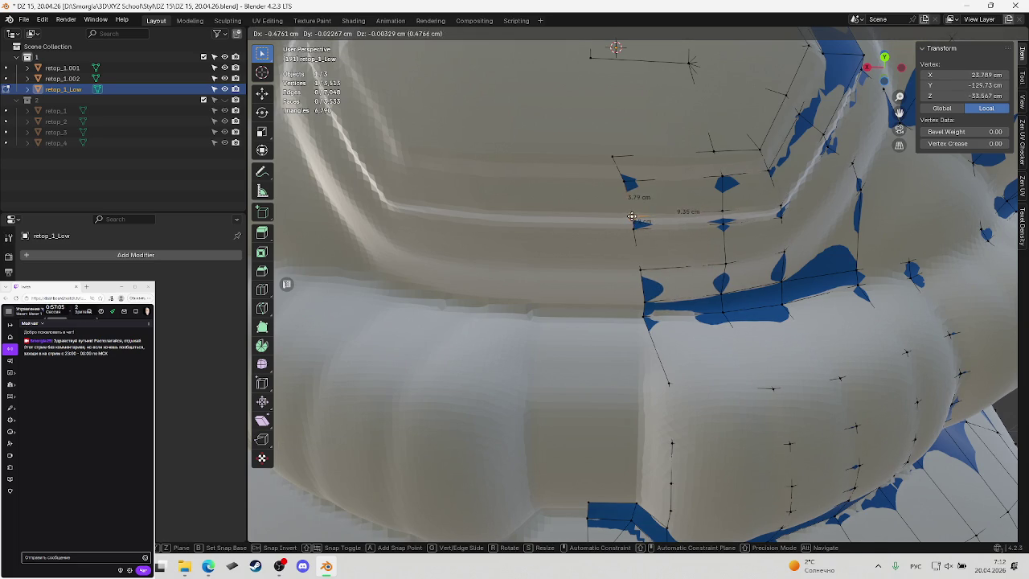
left_click(632, 217)
key("ctrl+s")
middle_click_drag(632, 217, 632, 202)
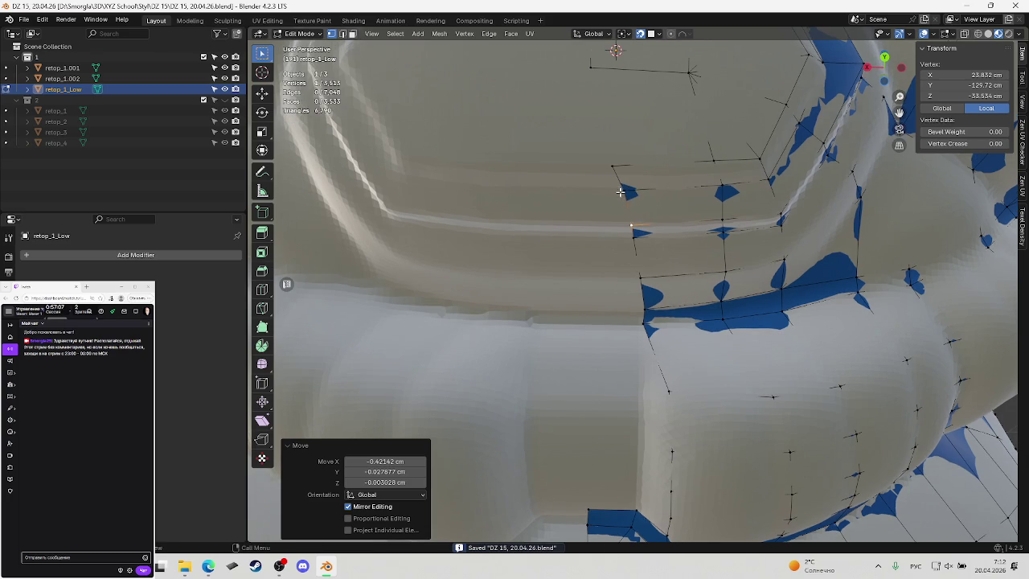
Place another ridge vertex onto the sculpted groove, refining its position twice
left_click(620, 191)
key("g")
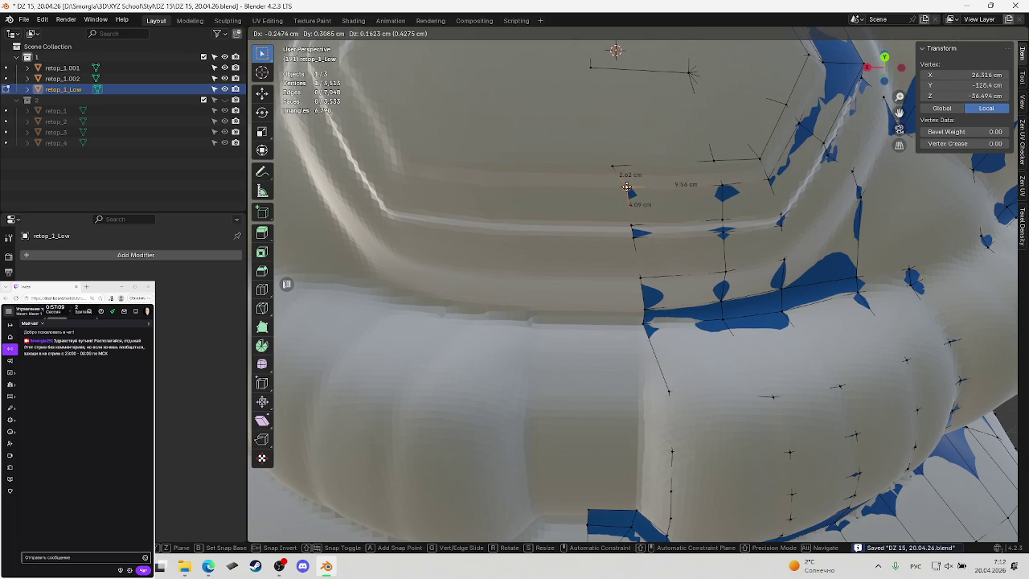
left_click(626, 187)
middle_click_drag(627, 193, 612, 204)
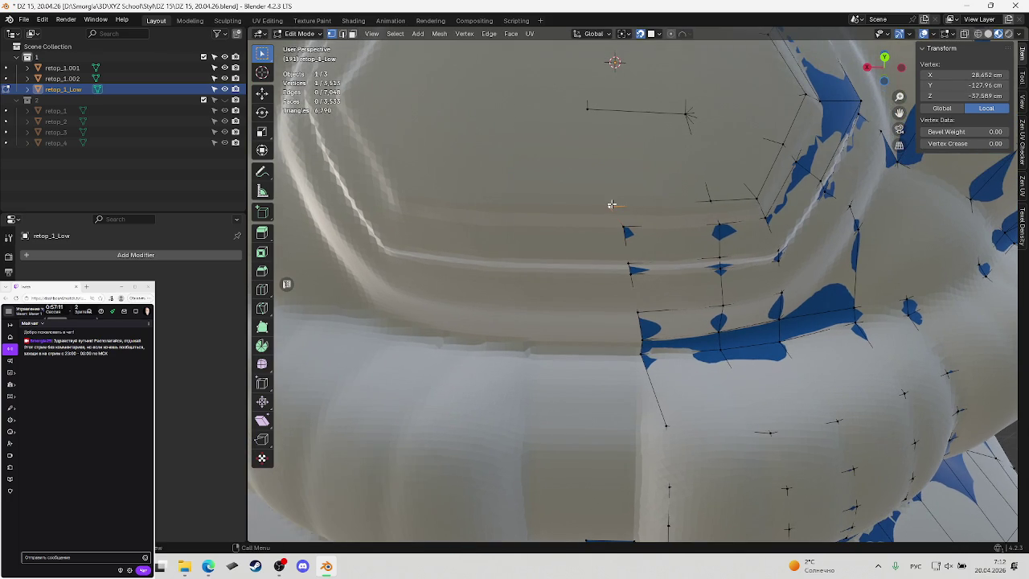
key("g")
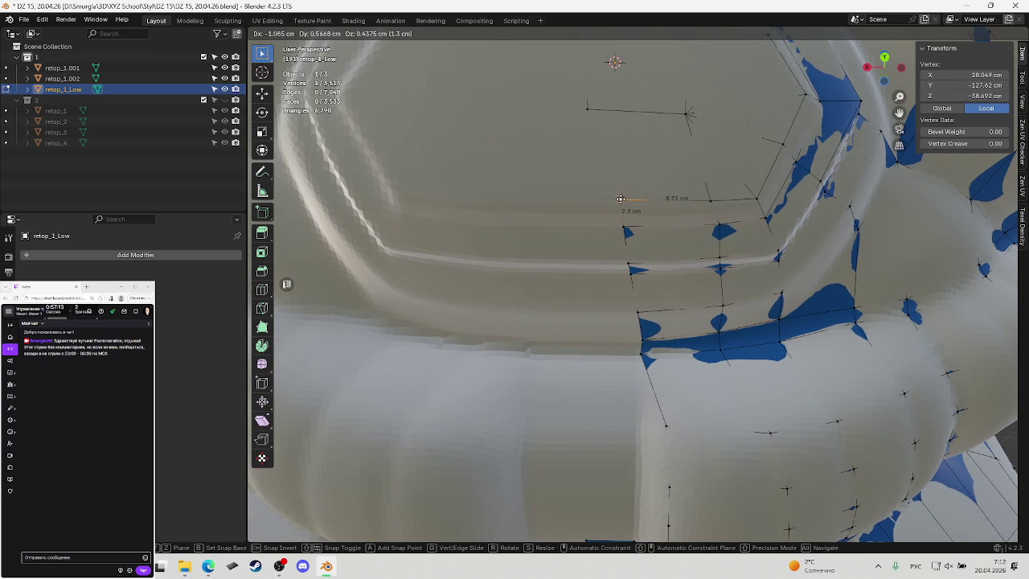
left_click(622, 199)
scroll(620, 200, "down", 4)
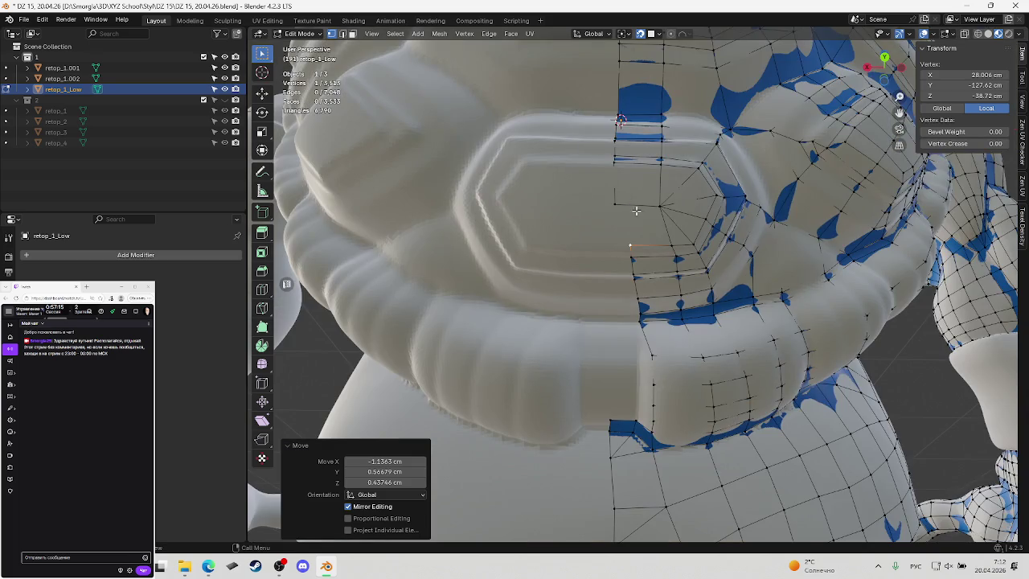
Pull the view back to show the whole collar and save the file
mouse_move(619, 200)
middle_mouse_down()
mouse_move(646, 251)
mouse_move(673, 270)
middle_mouse_up()
key("ctrl+s")
scroll(675, 269, "up", 4)
scroll(679, 268, "up", 1)
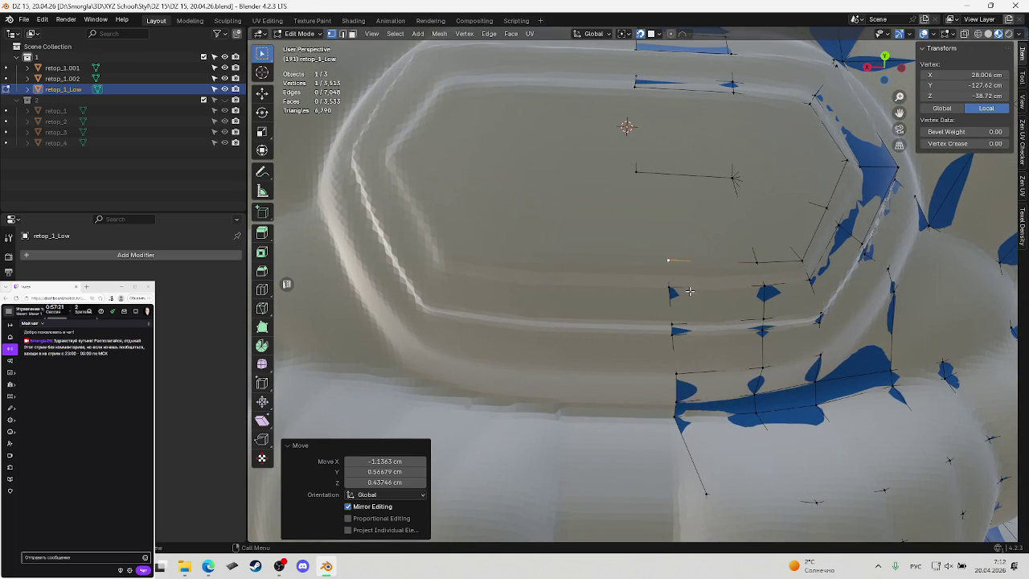
Undo a stray edge pick and extrusion, then fill the inner-panel quad and save
left_click(635, 176)
key("ctrl+z")
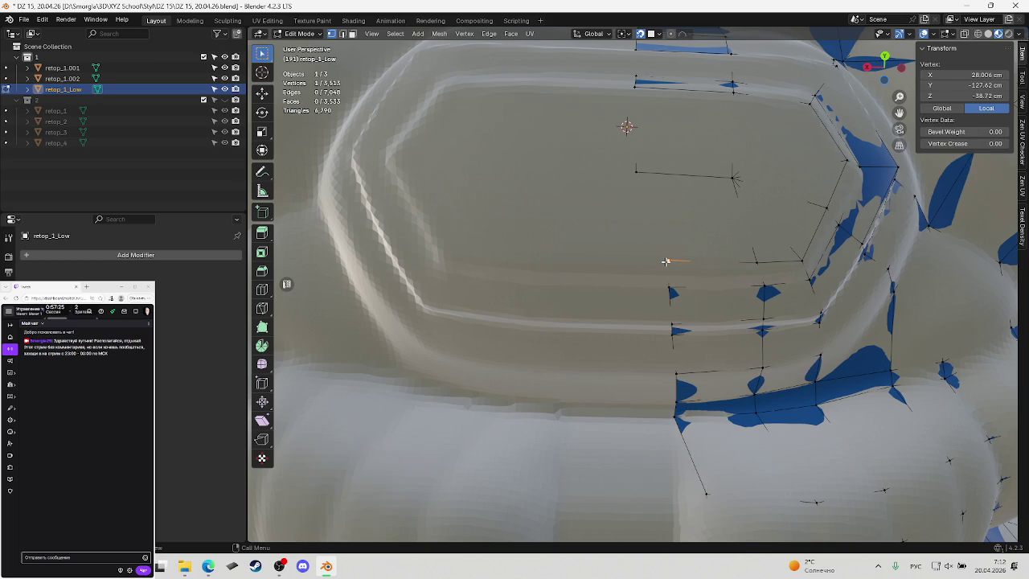
right_click(639, 174, "ctrl")
key("ctrl+z")
key("f")
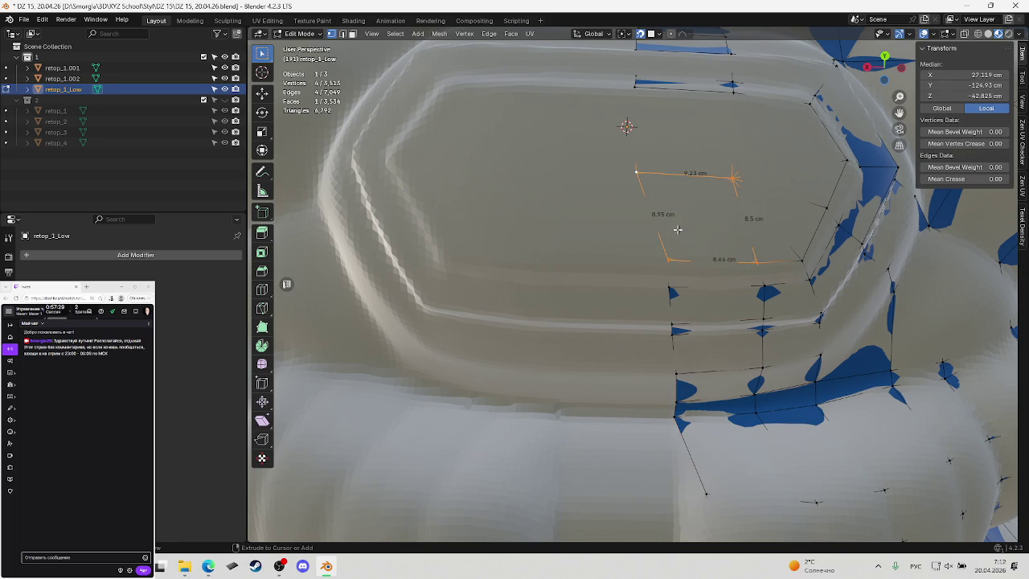
scroll(679, 231, "down", 3)
key("ctrl+s")
Orbit down toward the belt and pick a vertex at the belt edge
left_click(680, 231)
scroll(680, 233, "up", 3)
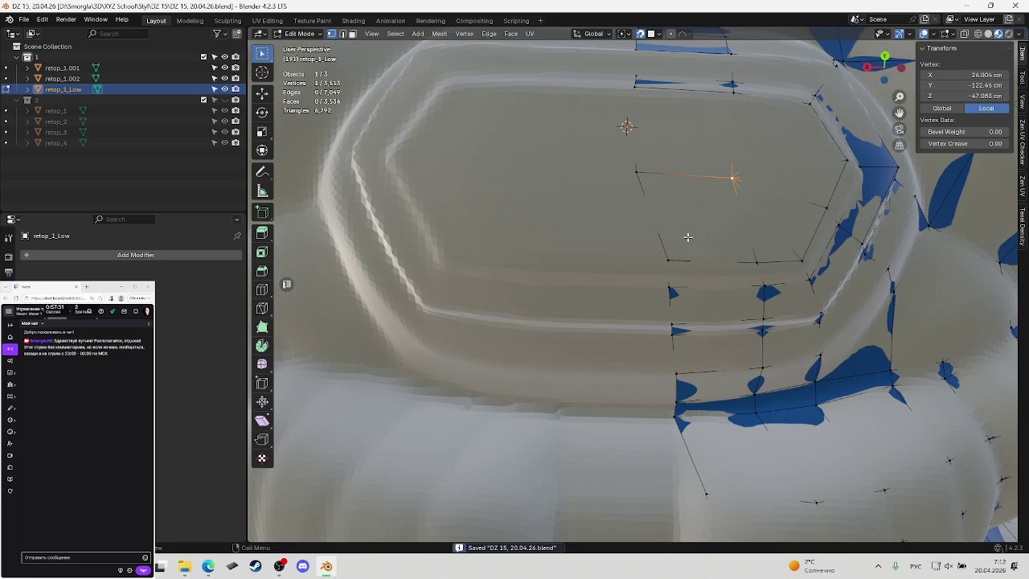
scroll(686, 223, "up", 2)
mouse_move(686, 223)
middle_mouse_down()
mouse_move(632, 307)
mouse_move(711, 268)
middle_mouse_up()
left_click(637, 333)
left_click(681, 322)
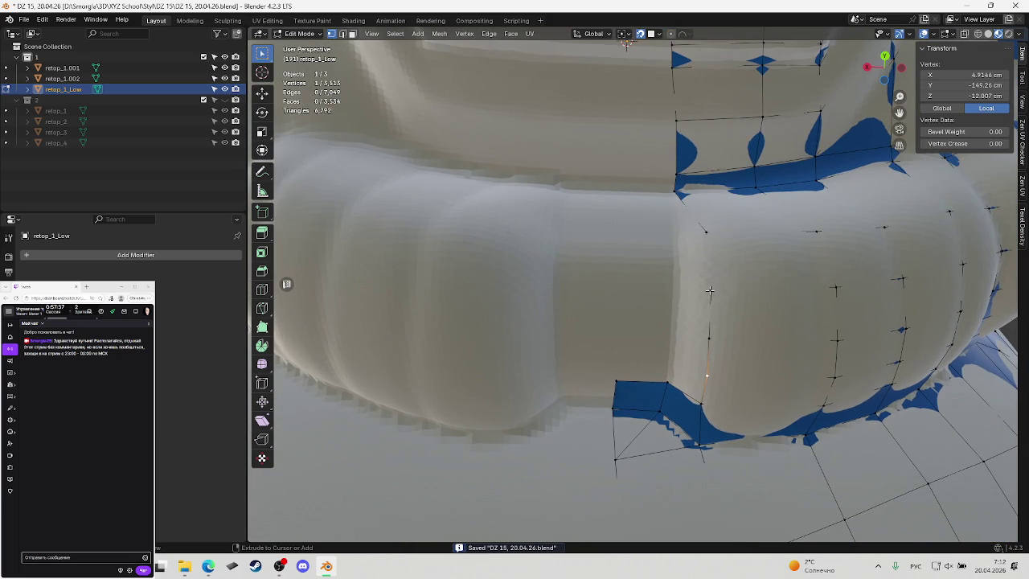
Extrude an edge path across the belt, nudge a seam vertex, and fill a face
left_click(707, 290, "ctrl")
key("e")
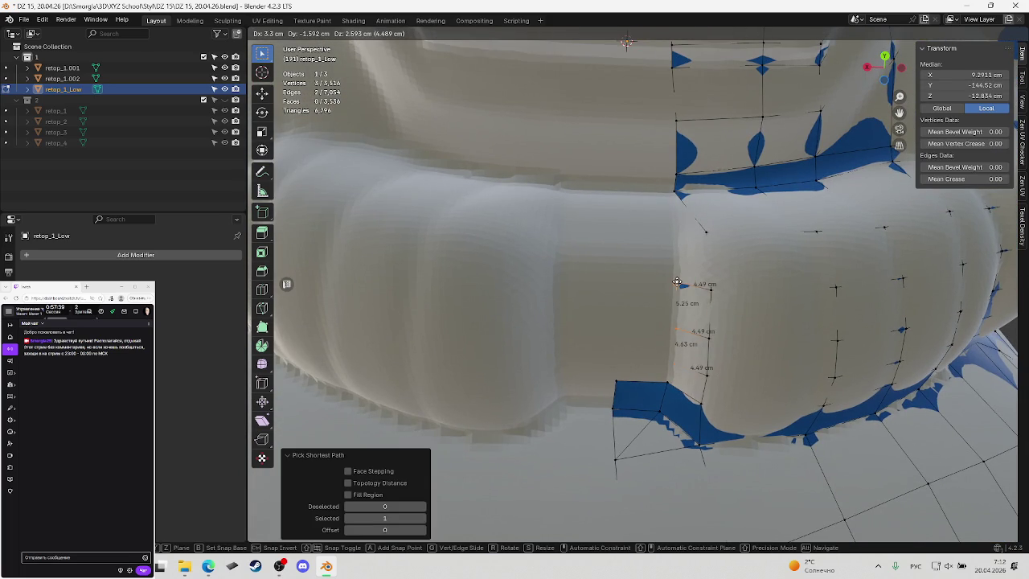
left_click(677, 282)
left_click(674, 365)
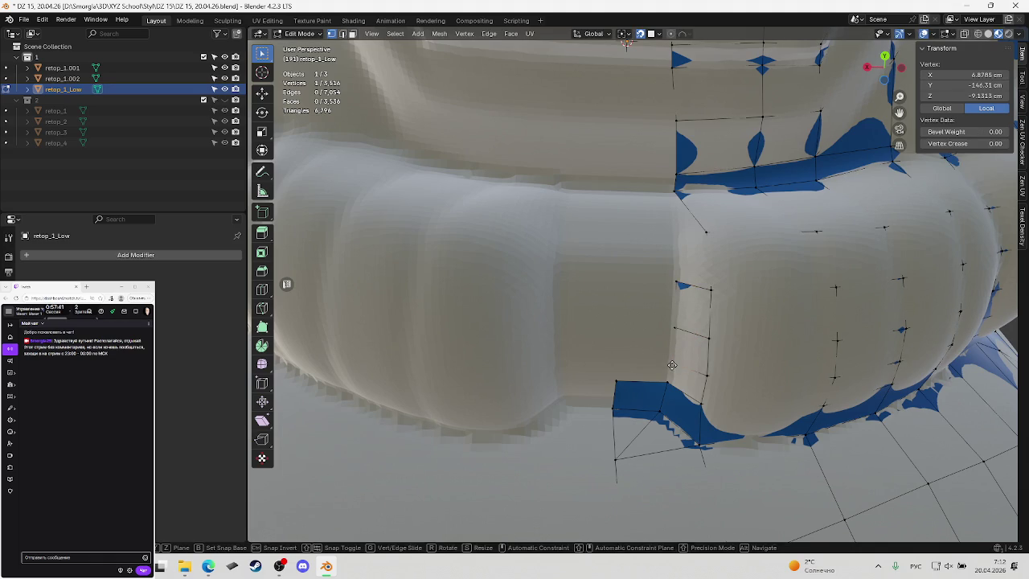
key("g")
left_click(673, 369)
left_click(674, 369, "shift")
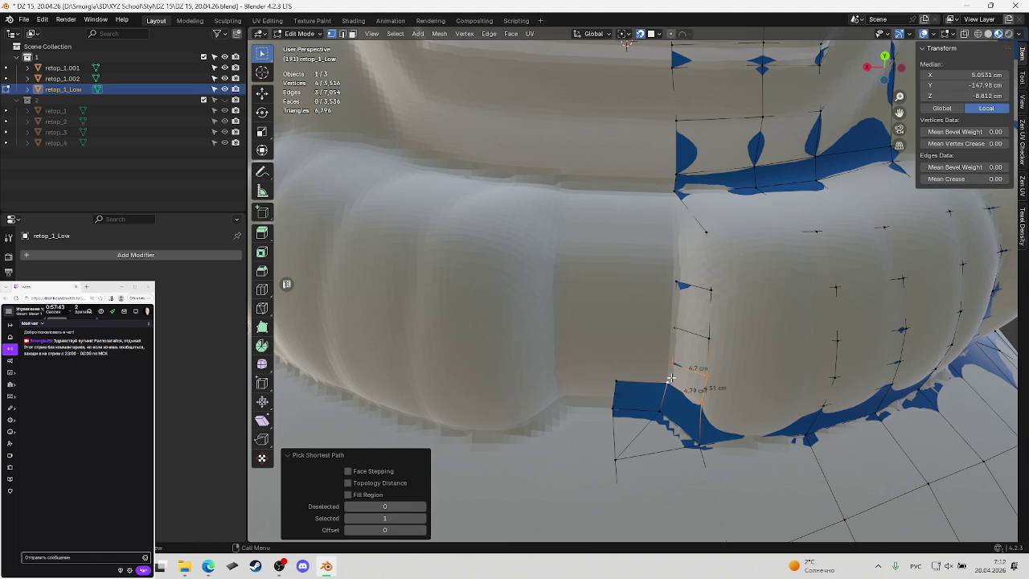
key("f")
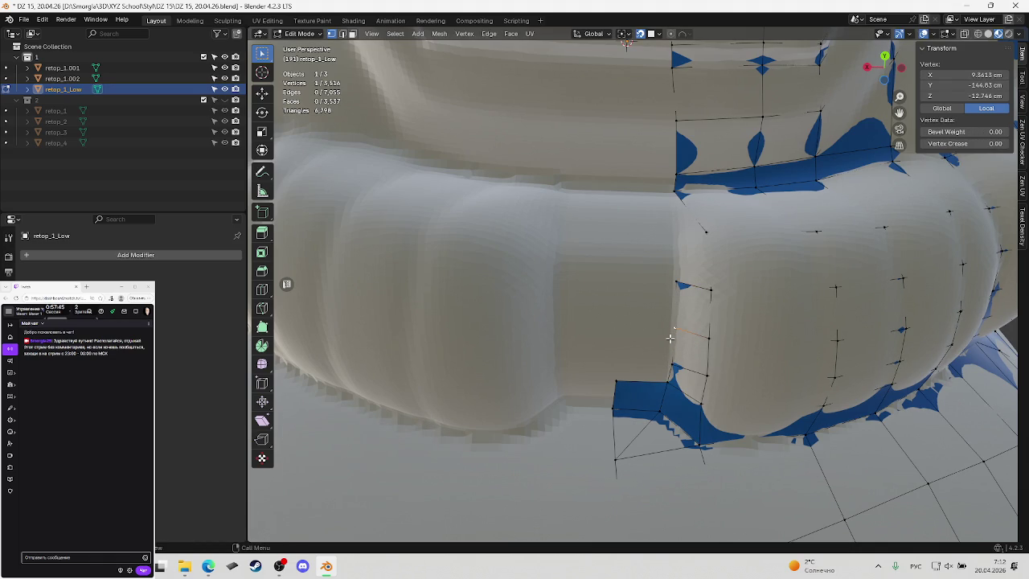
Nudge two belt-strip vertices into their new positions
key("g")
left_click(674, 328)
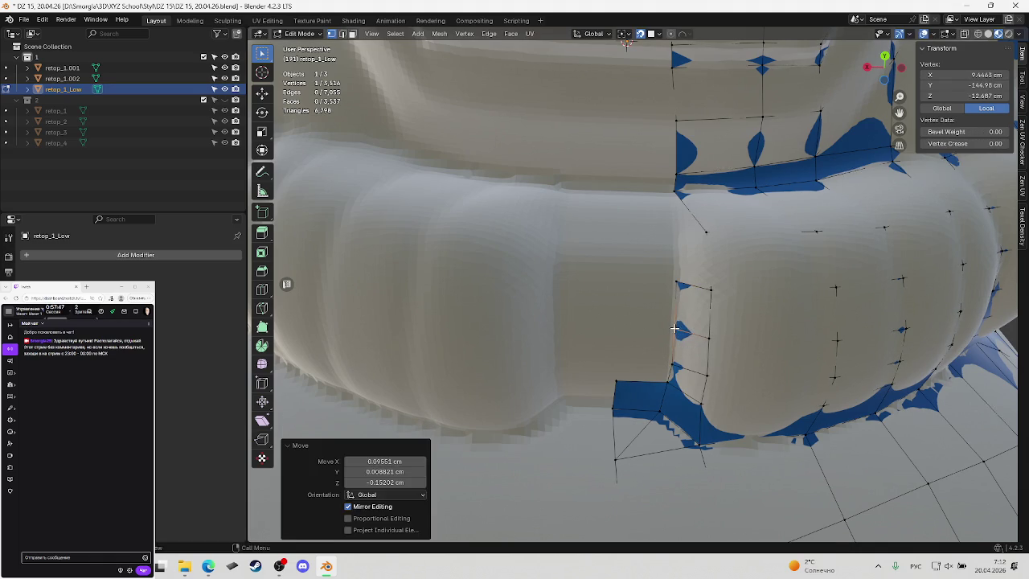
left_click(674, 284)
key("g")
left_click(700, 262)
Extrude a new vertex atop the belt strip, fill a face and closing triangle, then save
left_click(701, 233)
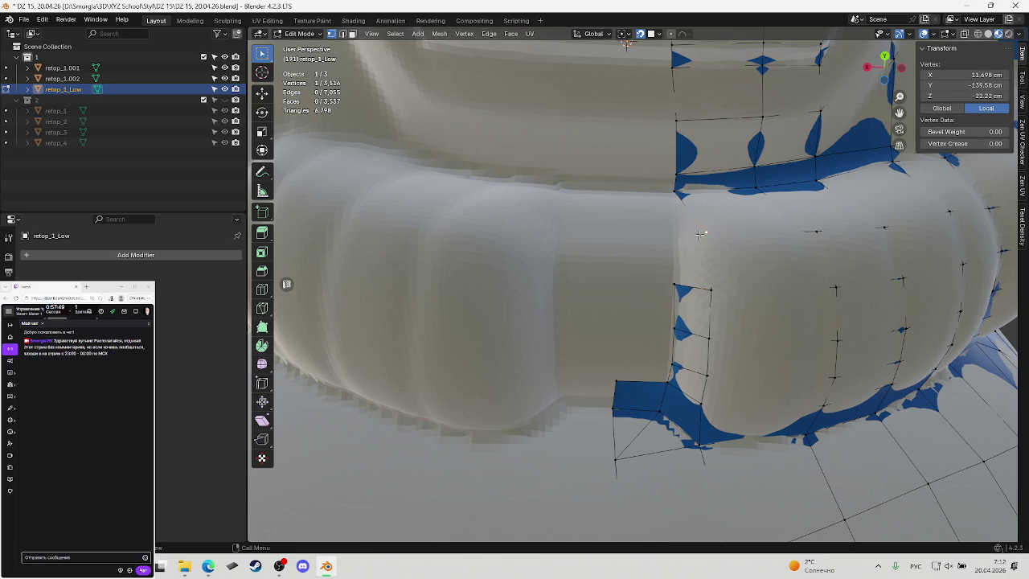
key("e")
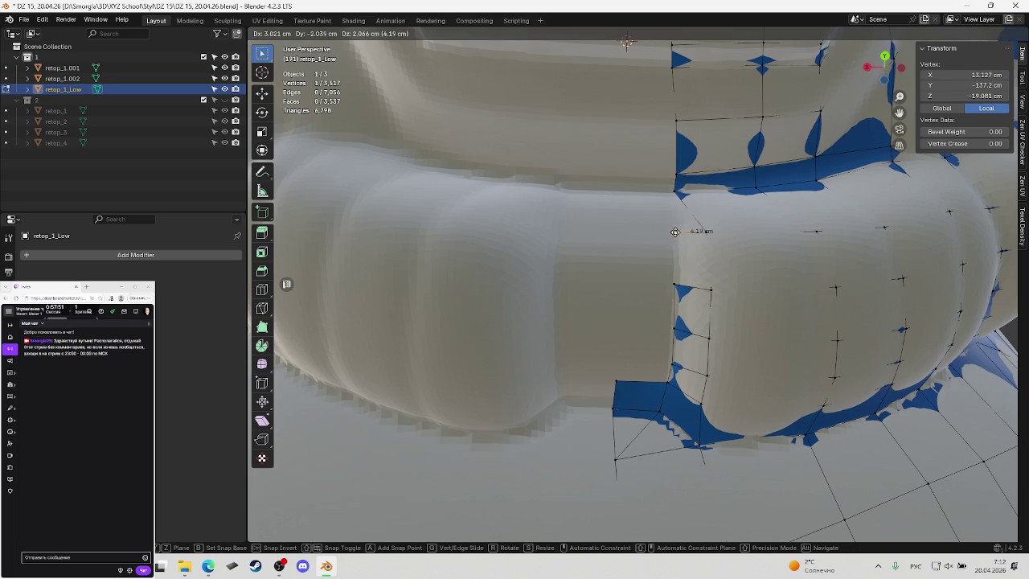
left_click(675, 231)
left_click(683, 276, "ctrl")
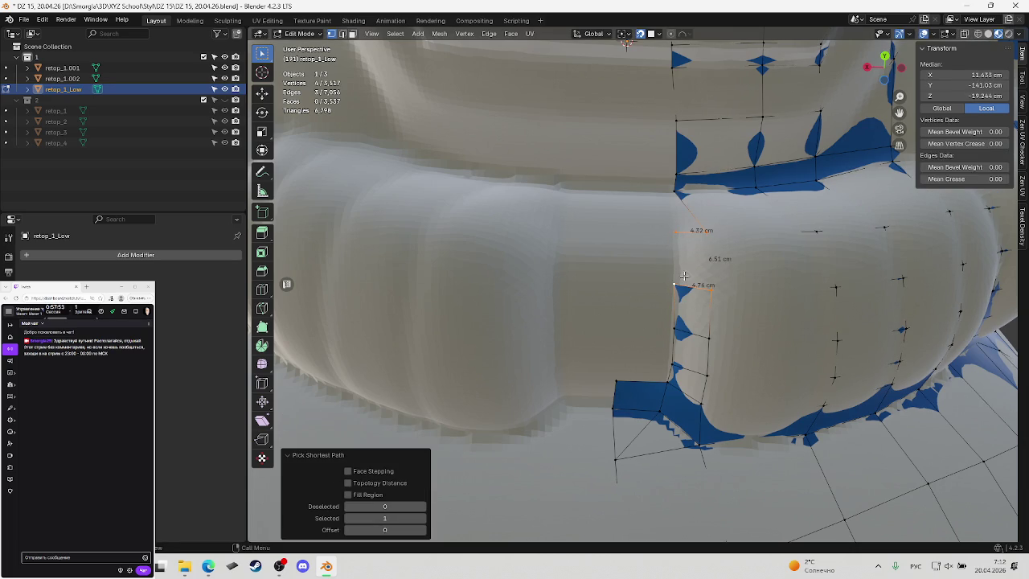
key("f")
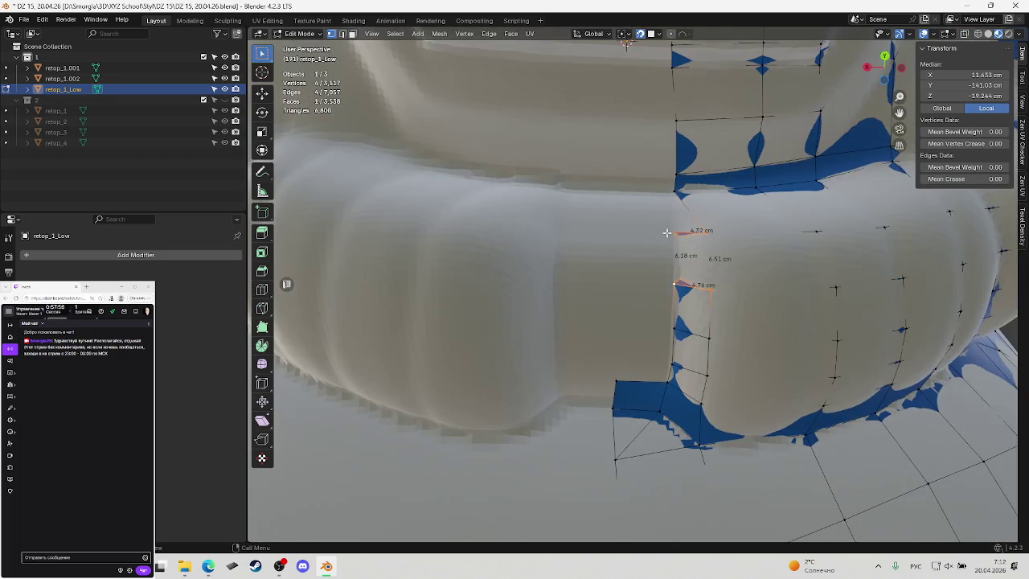
middle_click_drag(667, 232, 669, 217)
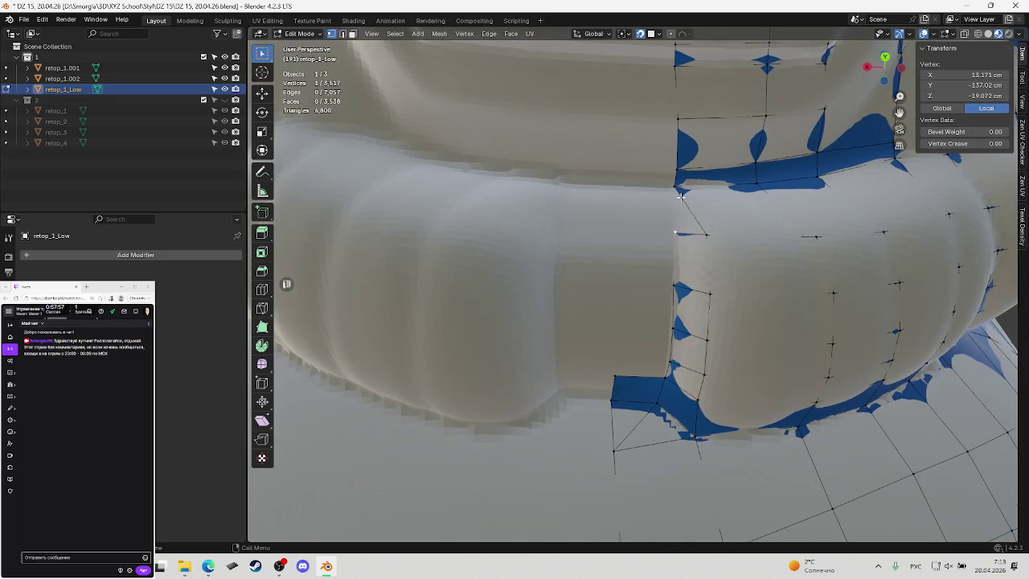
left_click(672, 201, "ctrl")
key("f")
left_click(676, 191)
key("ctrl+s")
Orbit around the belt, pick its corner vertex, and switch to the back view
middle_click_drag(677, 190, 682, 219)
scroll(675, 230, "down", 3)
scroll(681, 218, "up", 3)
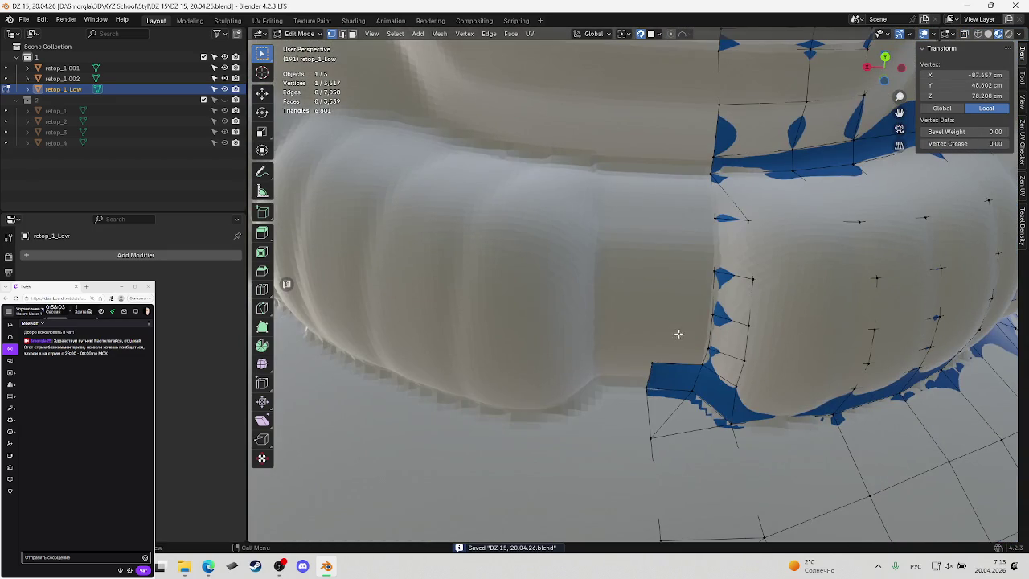
middle_click_drag(647, 366, 663, 361)
left_click(663, 362)
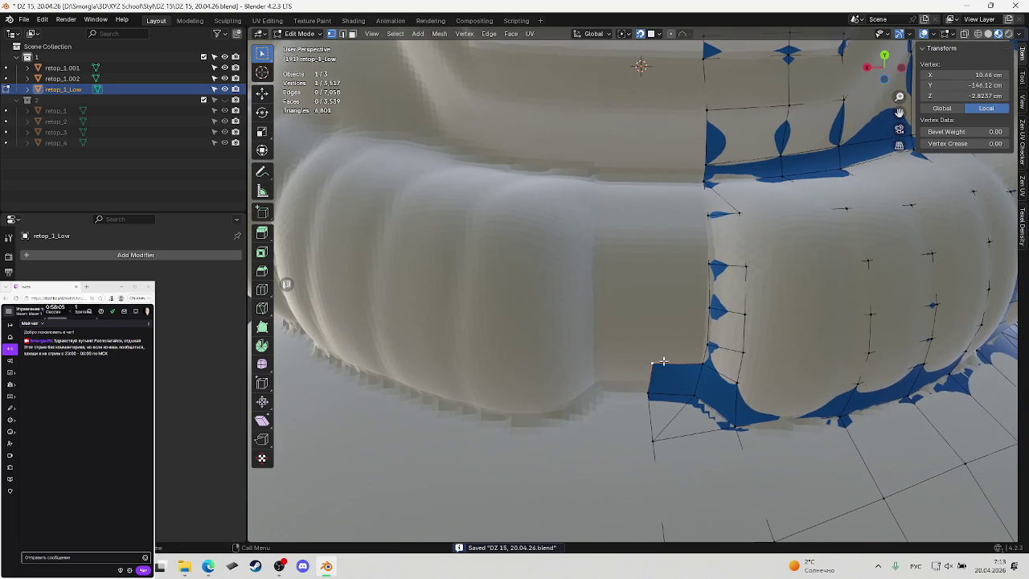
key("ctrl+KP_1")
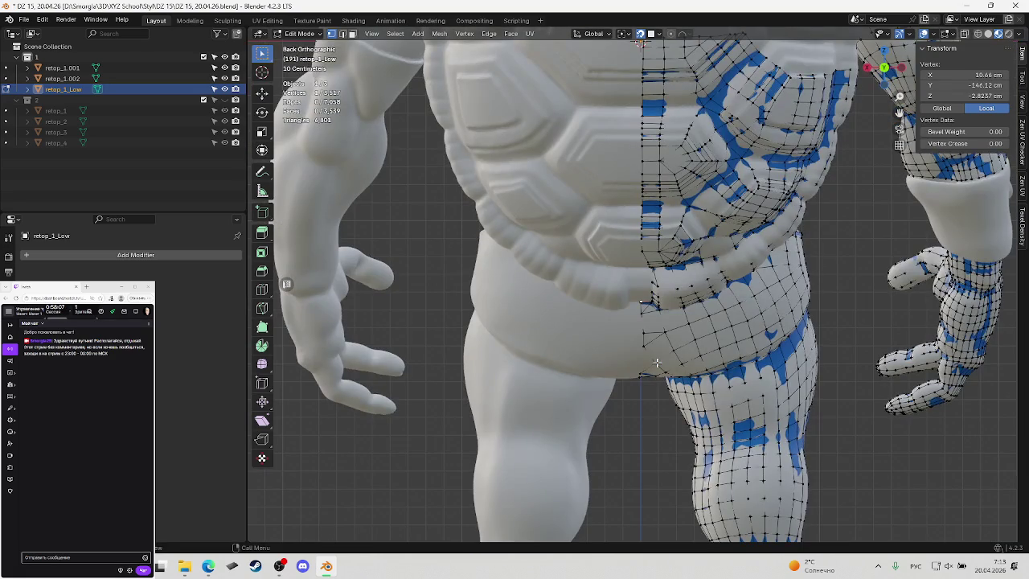
Nudge a belt-side vertex, then extrude its edge column about 6 cm across the belt
scroll(656, 363, "up", 3)
scroll(655, 361, "up", 3)
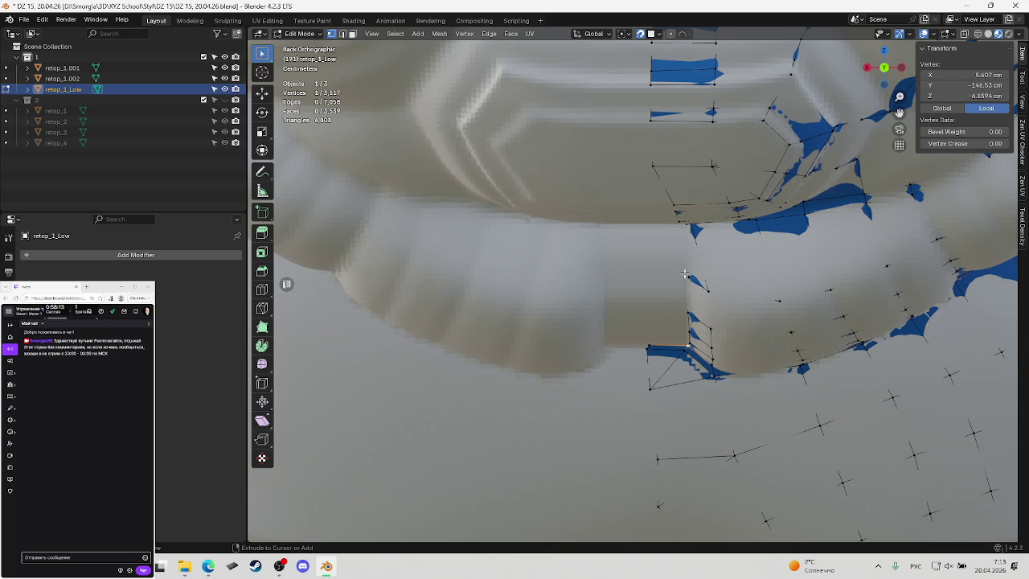
mouse_move(691, 339)
left_mouse_down()
mouse_move(696, 347)
mouse_move(690, 342)
left_mouse_up()
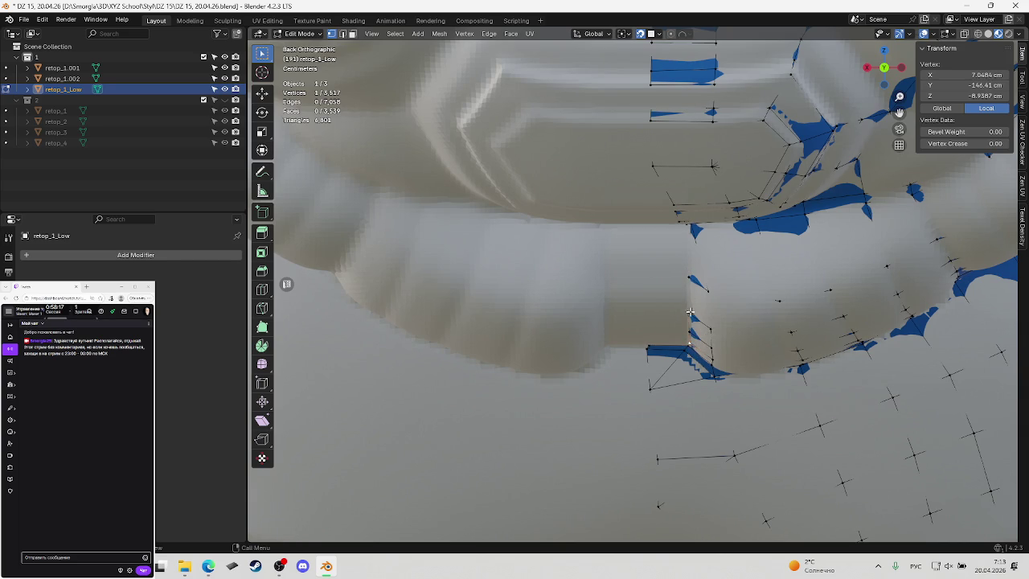
left_click(682, 277, "ctrl")
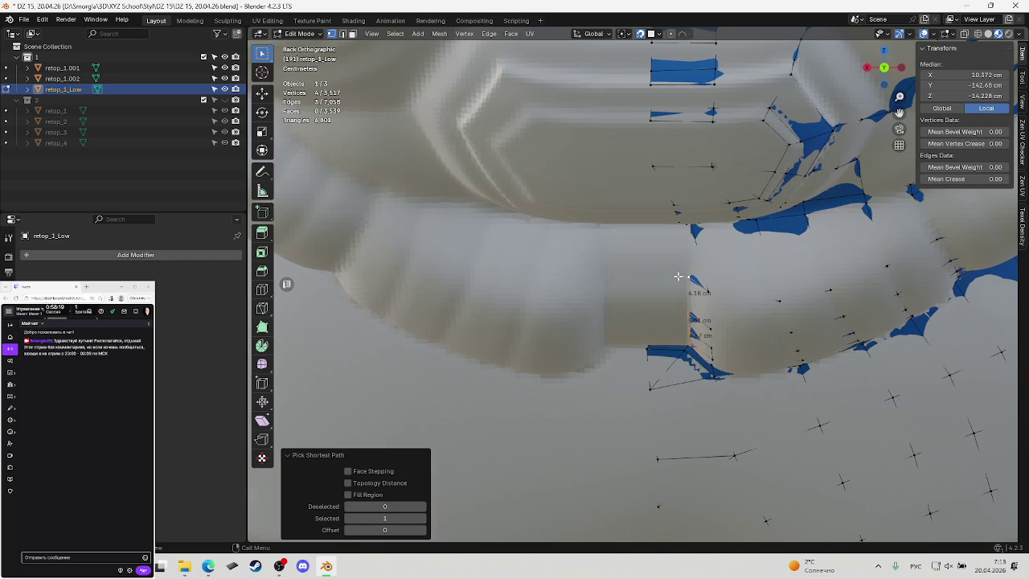
key("e")
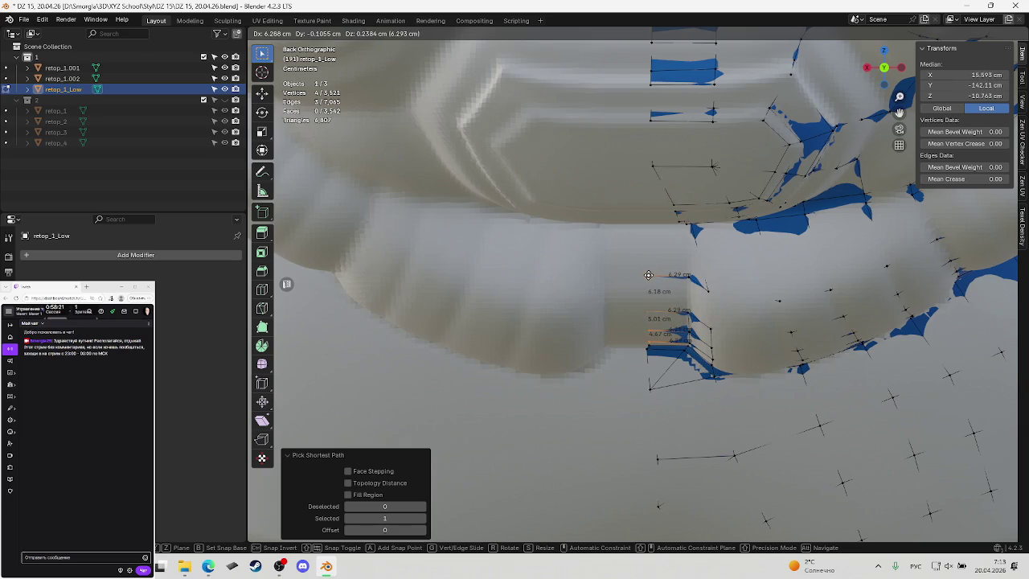
left_click(649, 277)
middle_click_drag(648, 276, 657, 328)
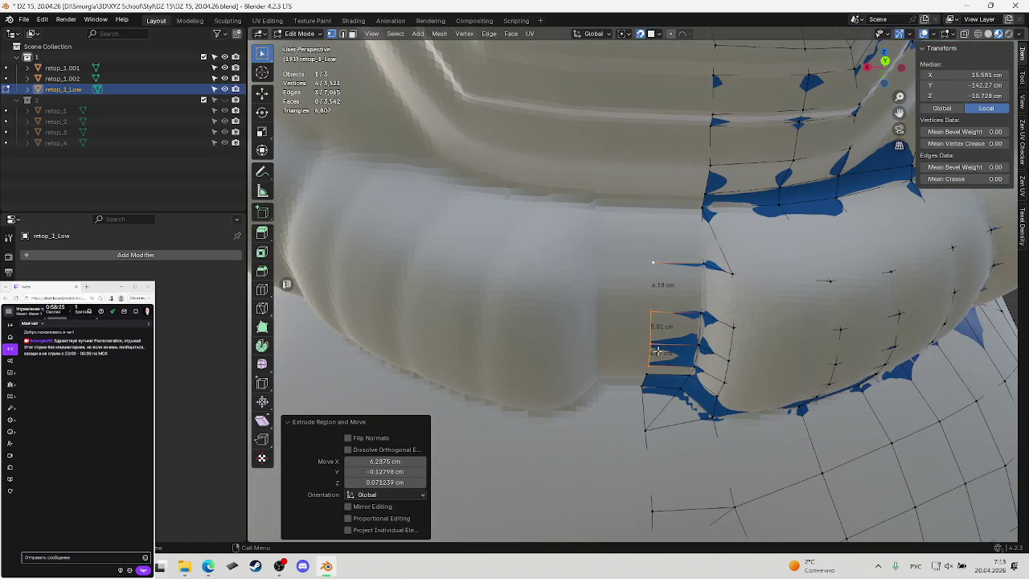
middle_click_drag(651, 363, 663, 359)
Lower a belt-edge vertex, fill a new face beside the centre line, and save
left_click(651, 372)
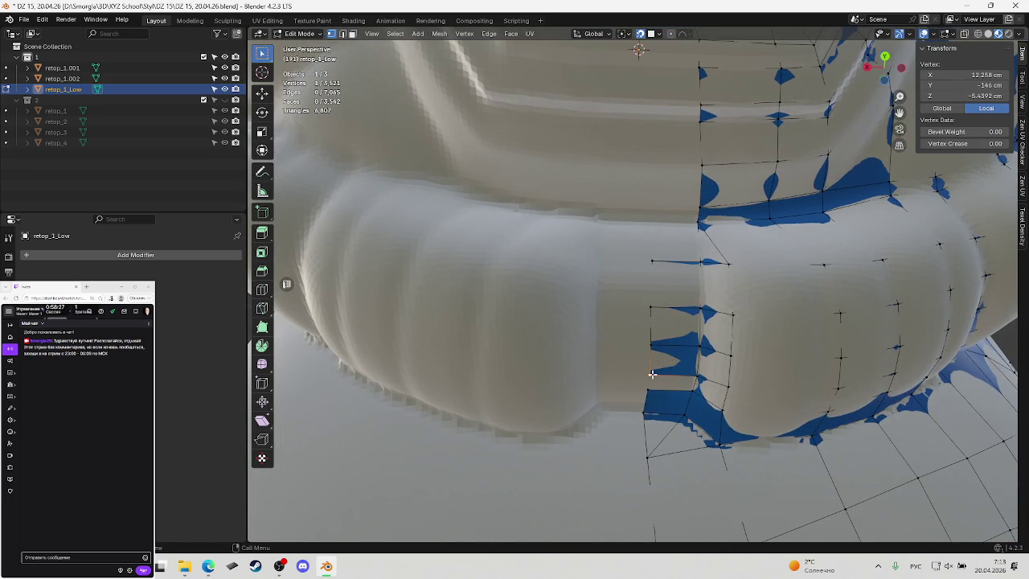
key("g")
left_click(651, 381)
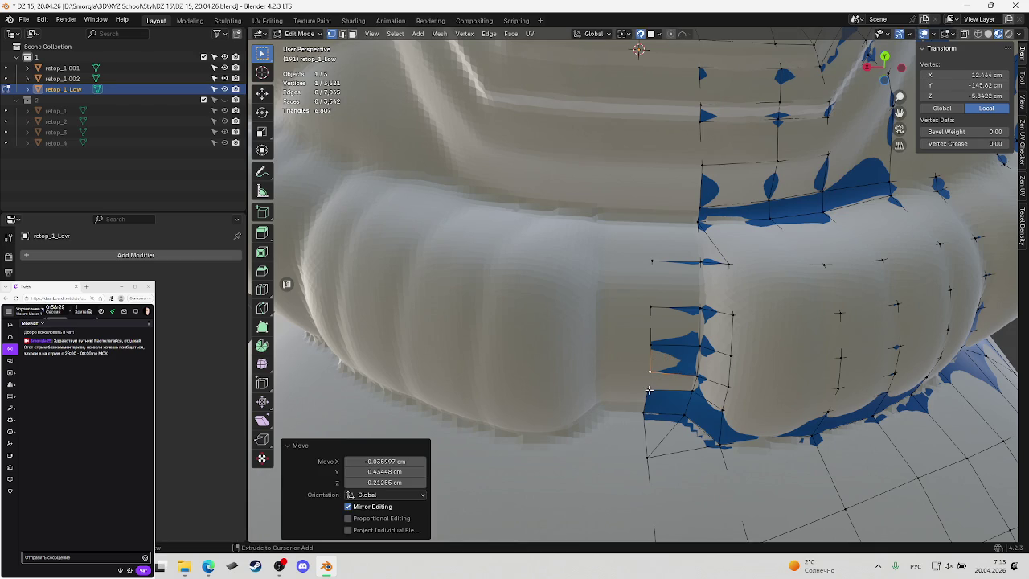
key("f")
left_click(651, 374)
key("ctrl+s")
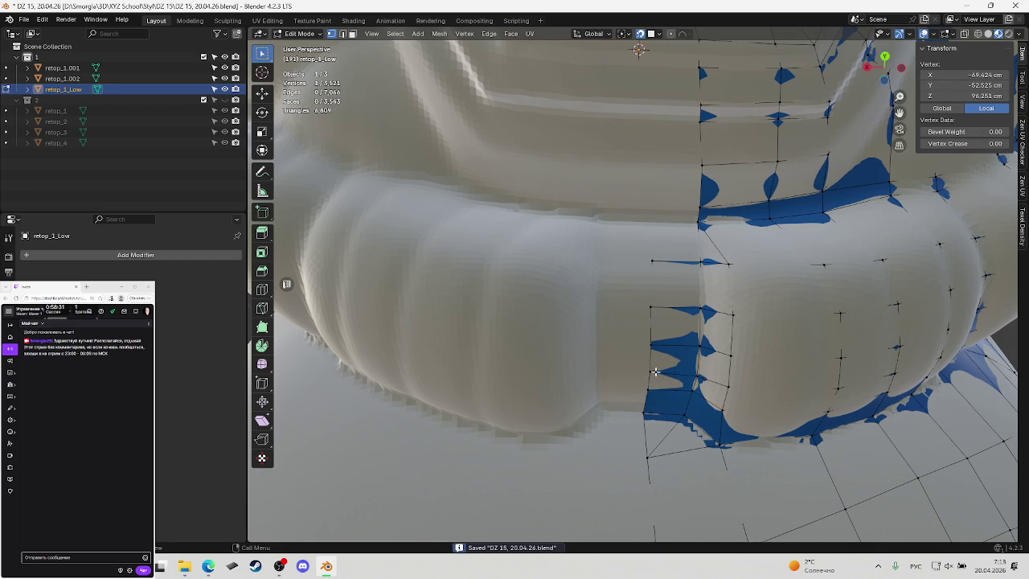
Reposition another belt vertex and the belt's corner vertex, then save
left_click(655, 371)
key("g")
left_click(650, 372)
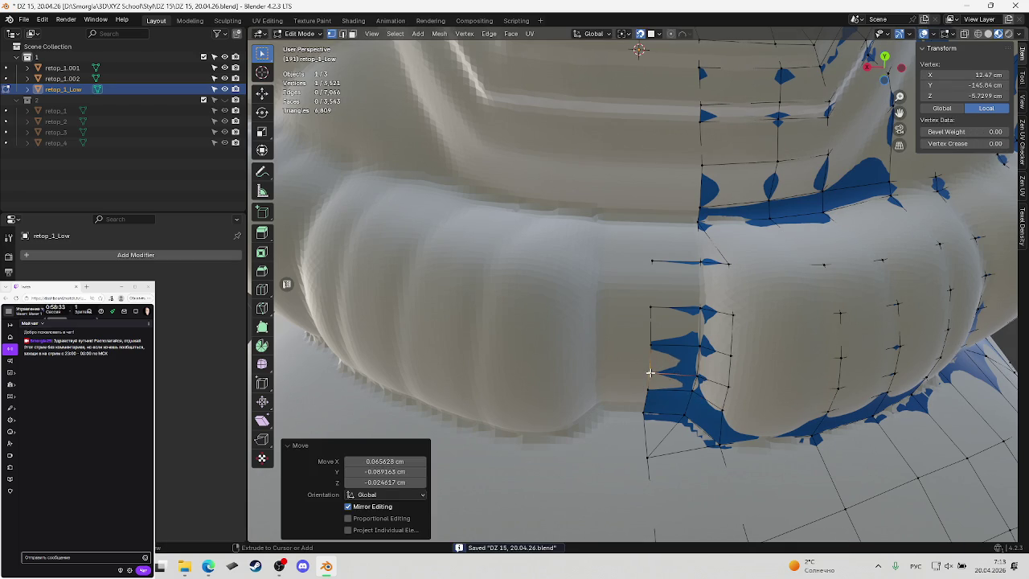
left_click(651, 346)
key("g")
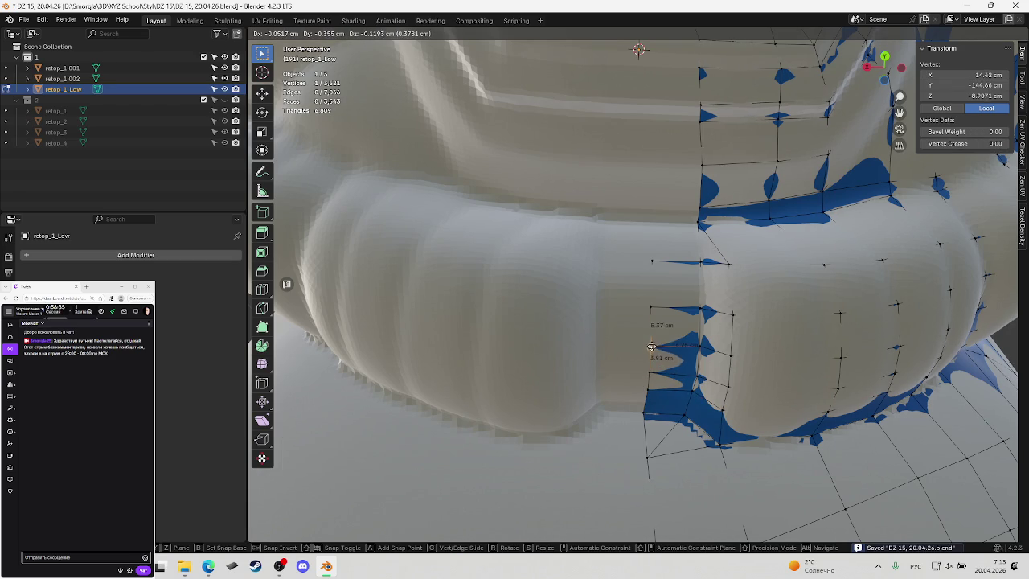
left_click(653, 347)
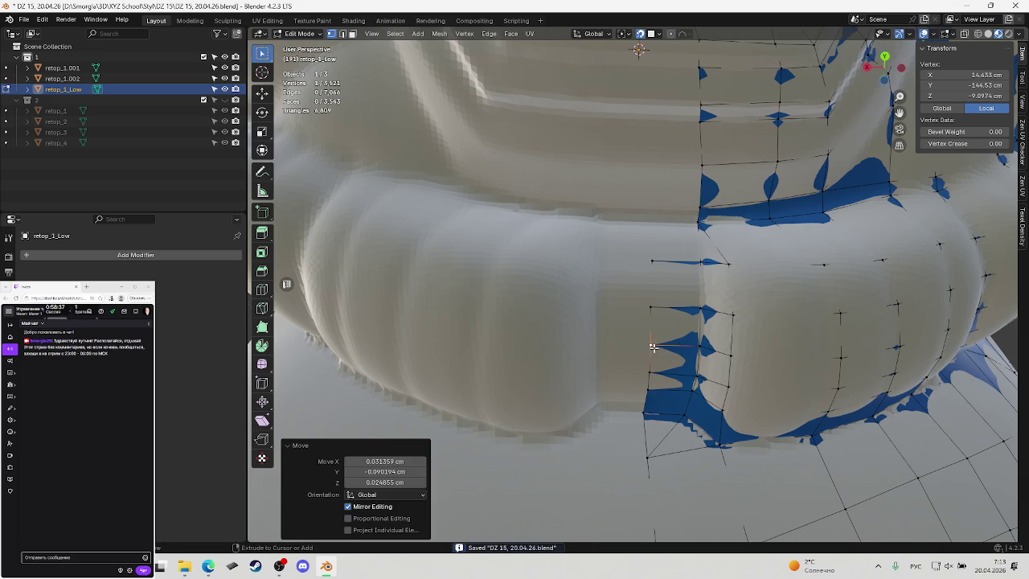
key("ctrl+s")
Move the nearby belt vertex and the one above it onto the belt's top edge
left_click(651, 311)
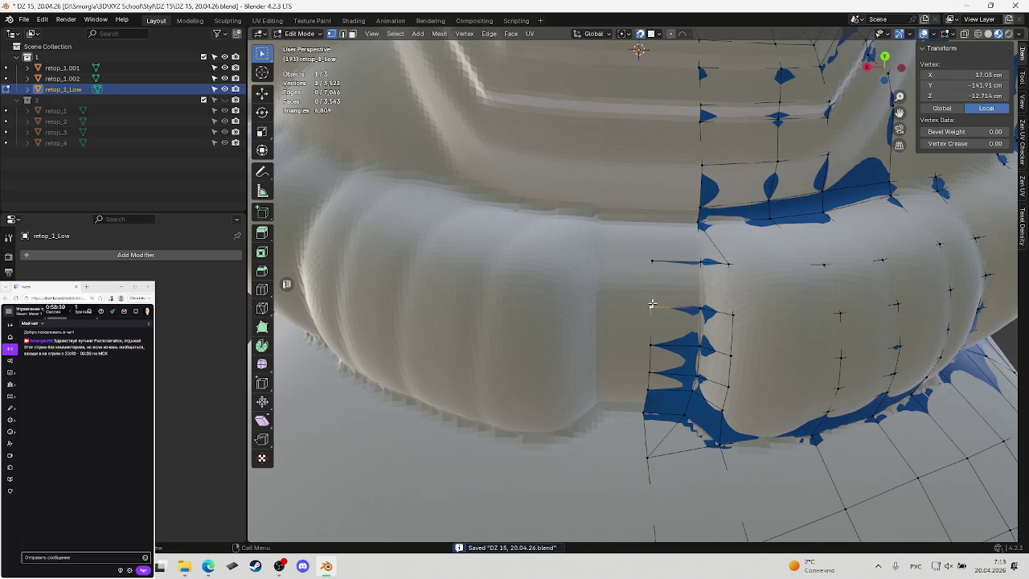
key("g")
left_click(651, 305)
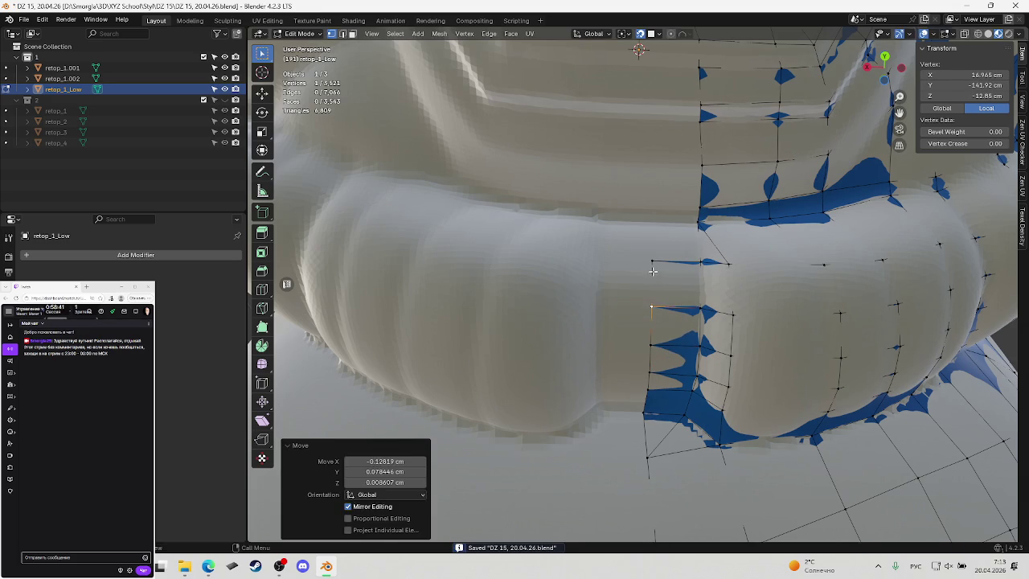
left_click(652, 262)
key("g")
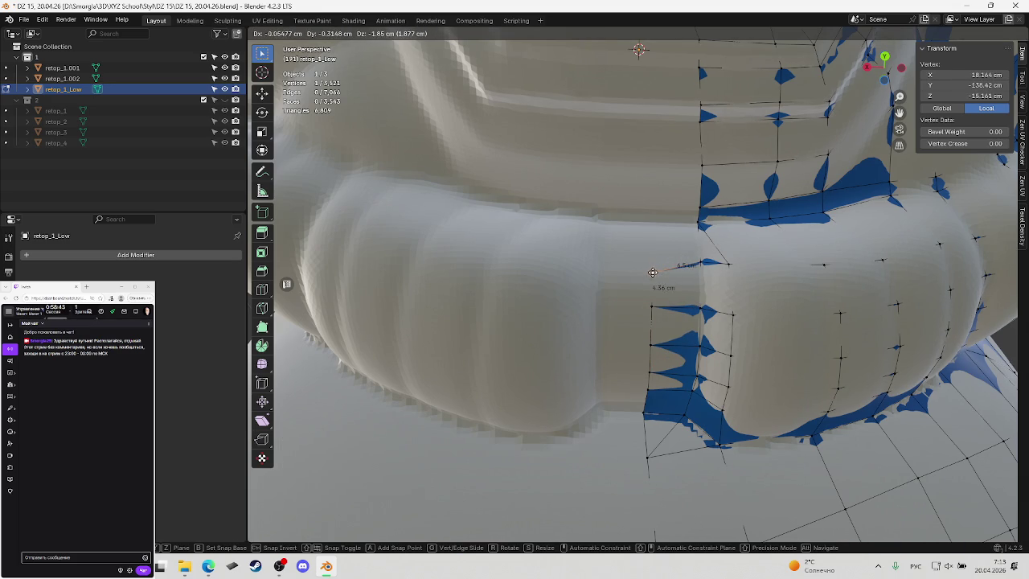
left_click(652, 272)
key("g")
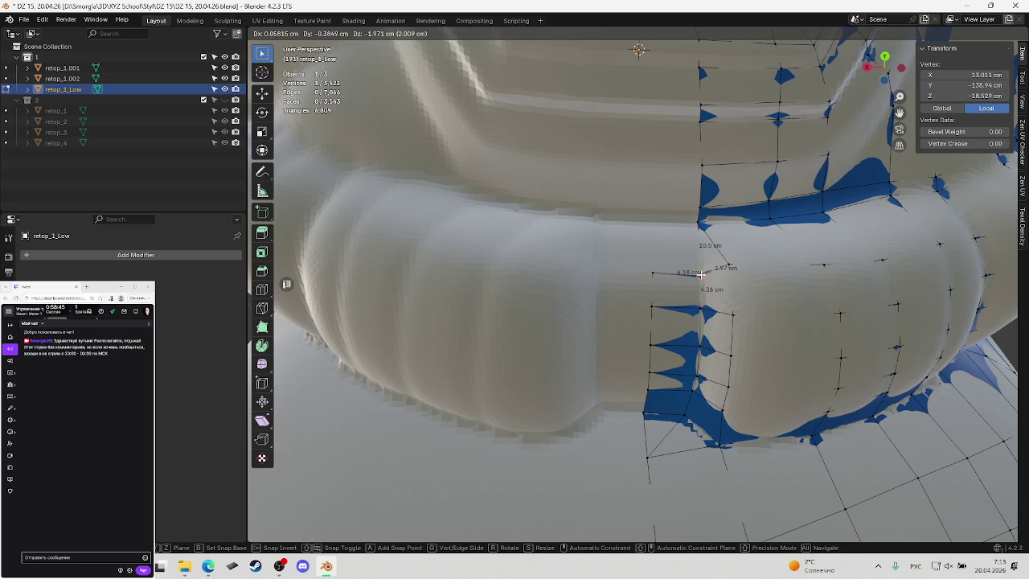
left_click(700, 273)
Nudge two more vertices along the belt edge into place and save
left_click(652, 273)
key("g")
left_click(675, 281)
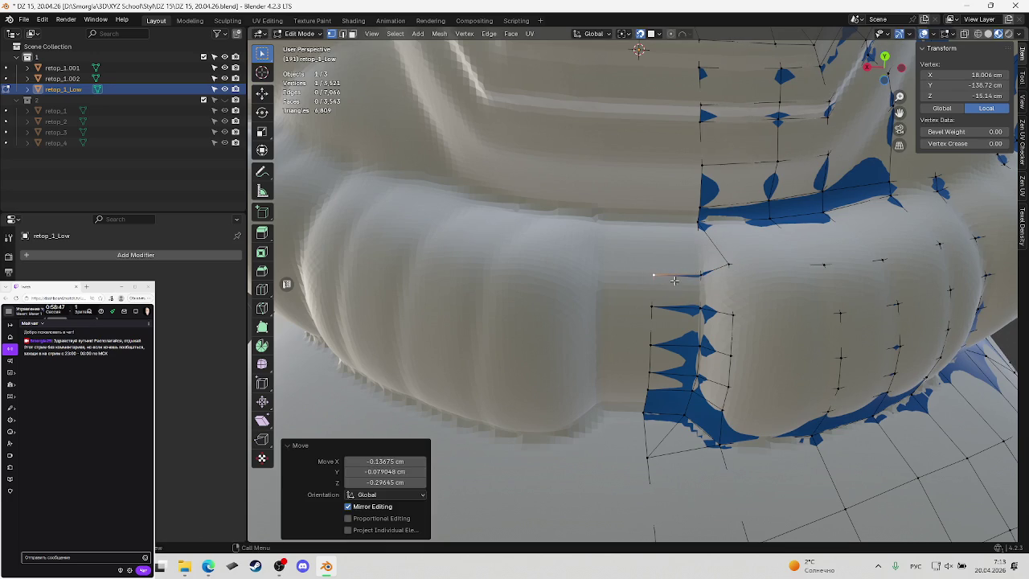
left_click(731, 268)
key("g")
left_click(728, 266)
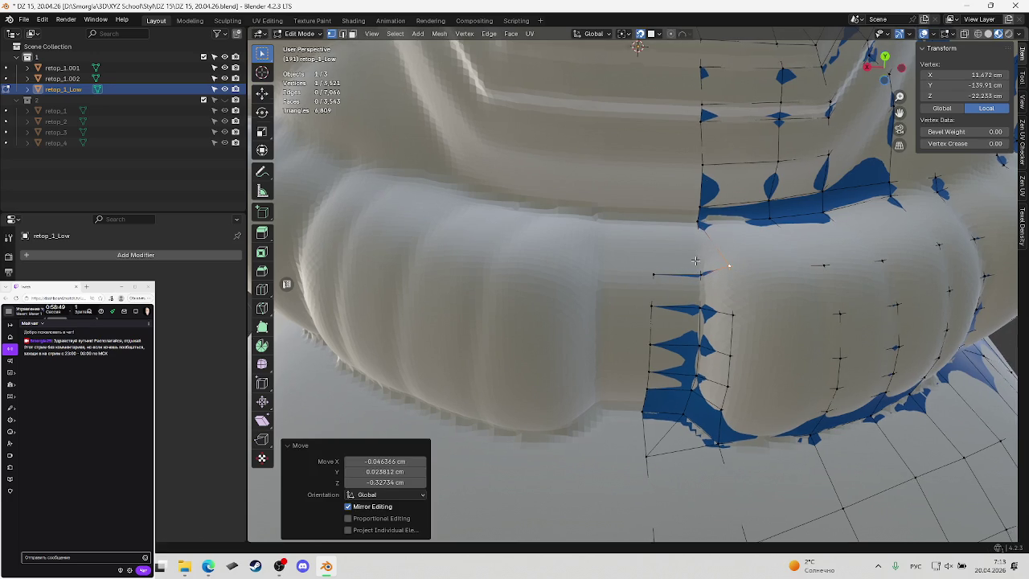
middle_click_drag(729, 266, 688, 248)
key("ctrl+s")
Pick the vertex below the chest plate edge, then deselect all vertices
left_click(696, 219)
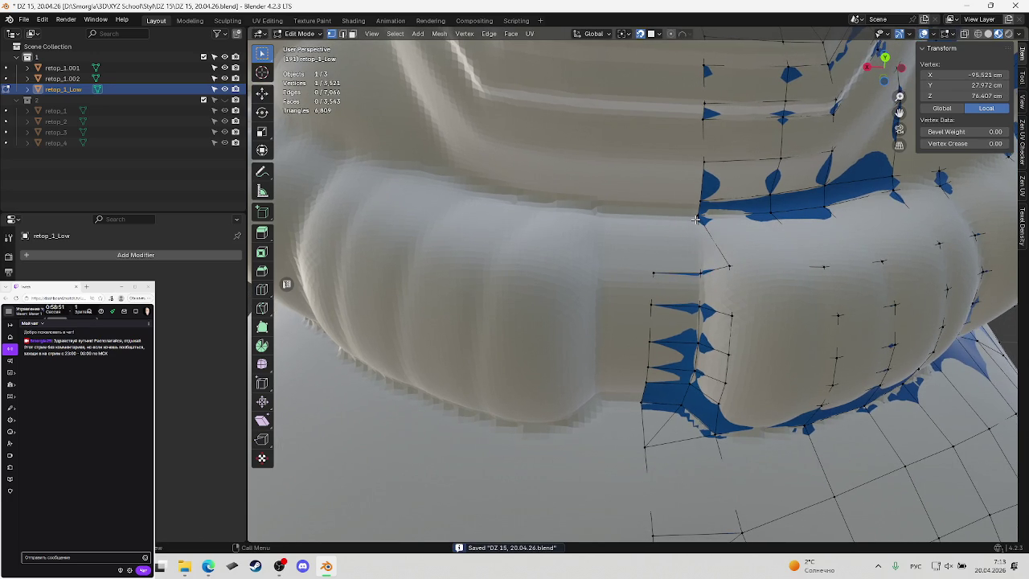
scroll(696, 218, "down", 3)
key("alt+a")
scroll(723, 249, "down", 4)
scroll(746, 273, "down", 2)
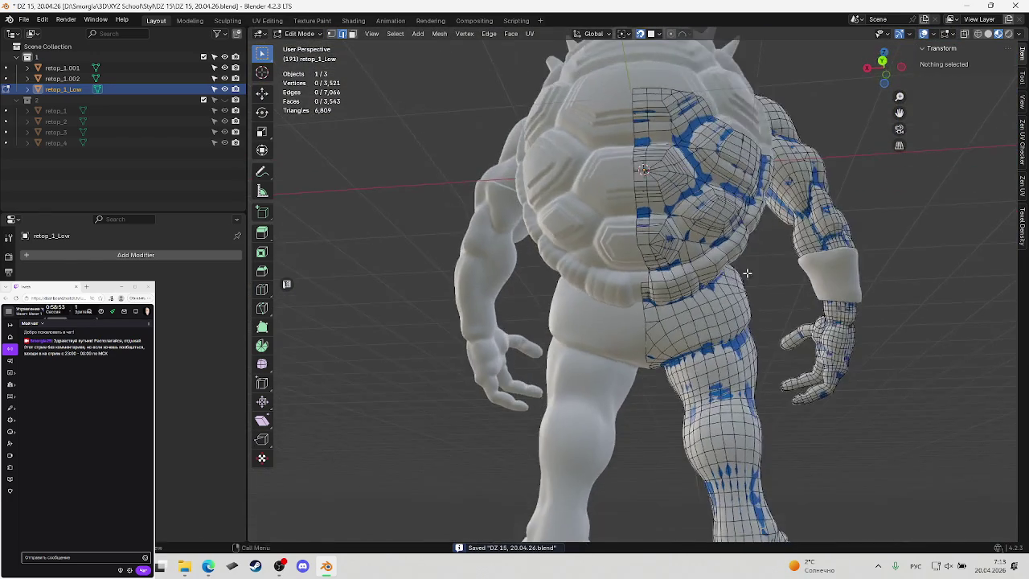
middle_click_drag(746, 273, 751, 289, "shift")
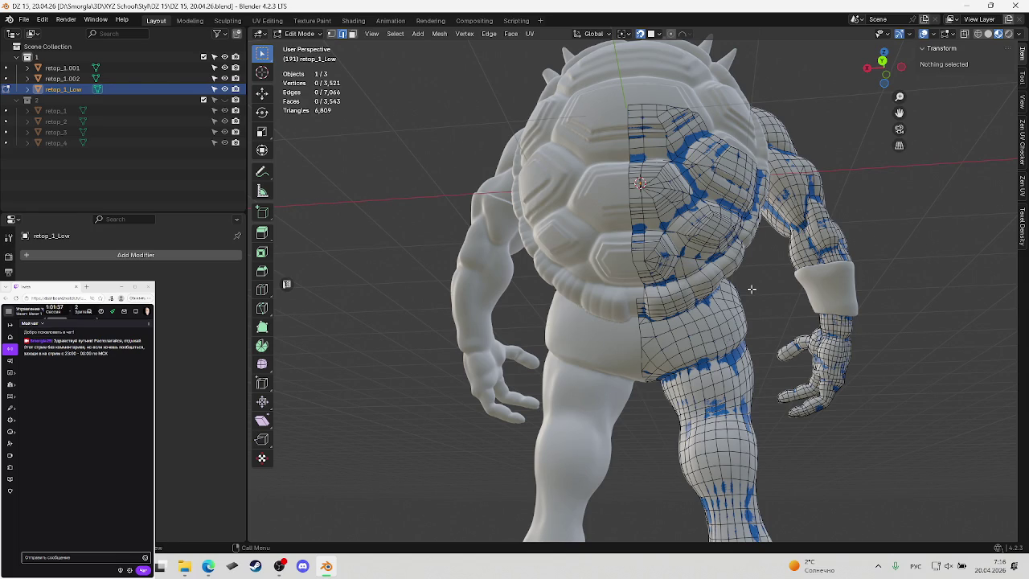
In vertex mode, select the edge chain along the shell plate's lower border and move it onto the sculpt
scroll(738, 288, "up", 5)
scroll(685, 300, "up", 1)
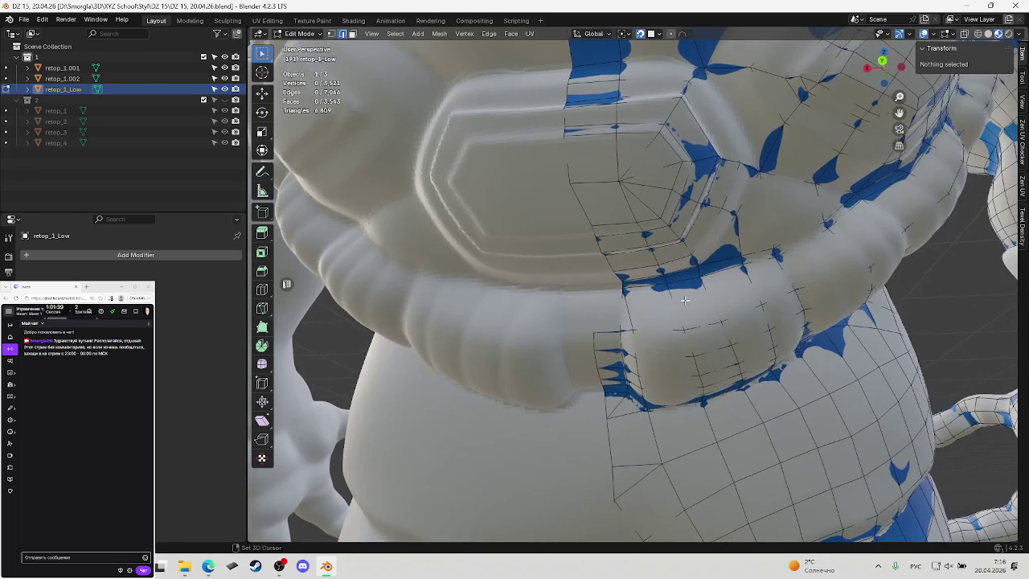
key("1")
left_click(626, 290)
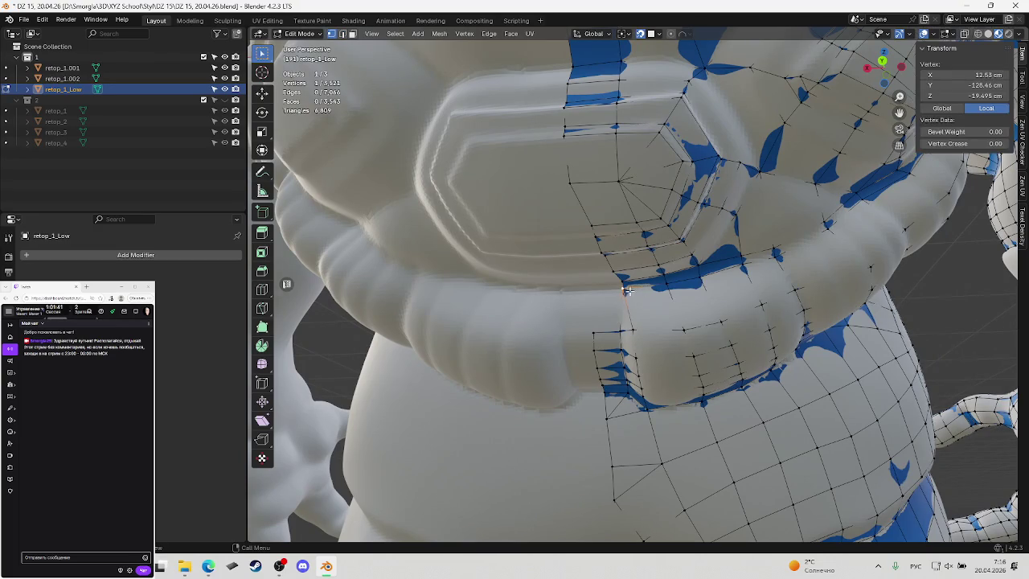
mouse_move(627, 290)
middle_mouse_down()
mouse_move(649, 292)
mouse_move(637, 255)
middle_mouse_up()
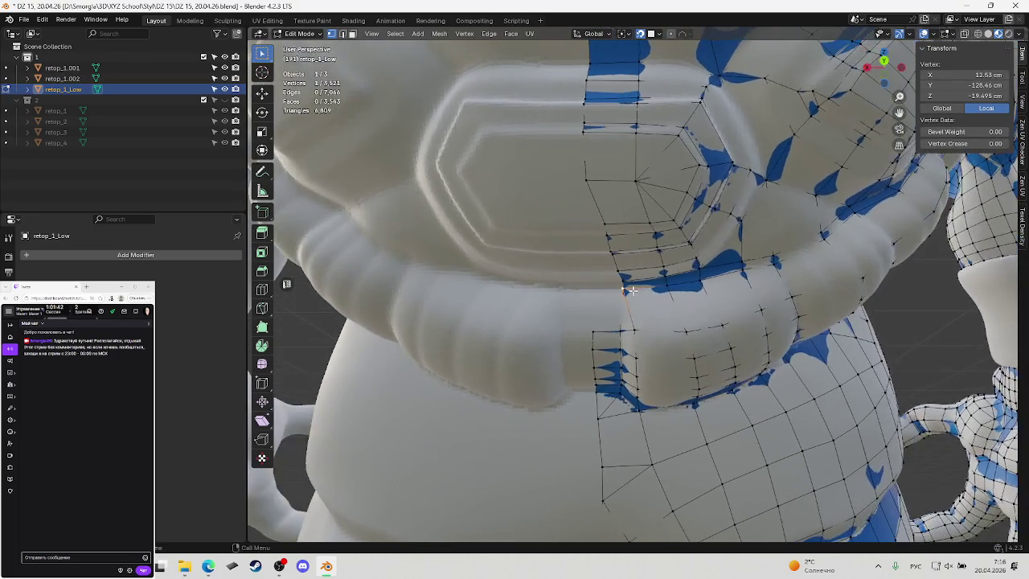
left_click(604, 226, "ctrl")
key("g")
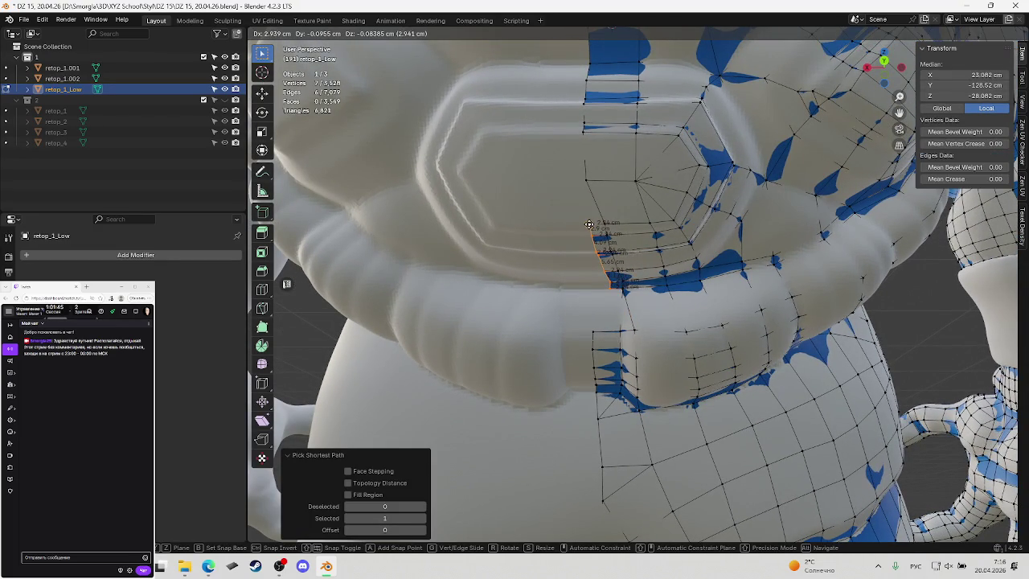
left_click(589, 225)
middle_click_drag(591, 226, 593, 230)
left_click(599, 226)
In back orthographic view, move a vertex on the shell plate's lower edge near the belt
key("ctrl+KP_1")
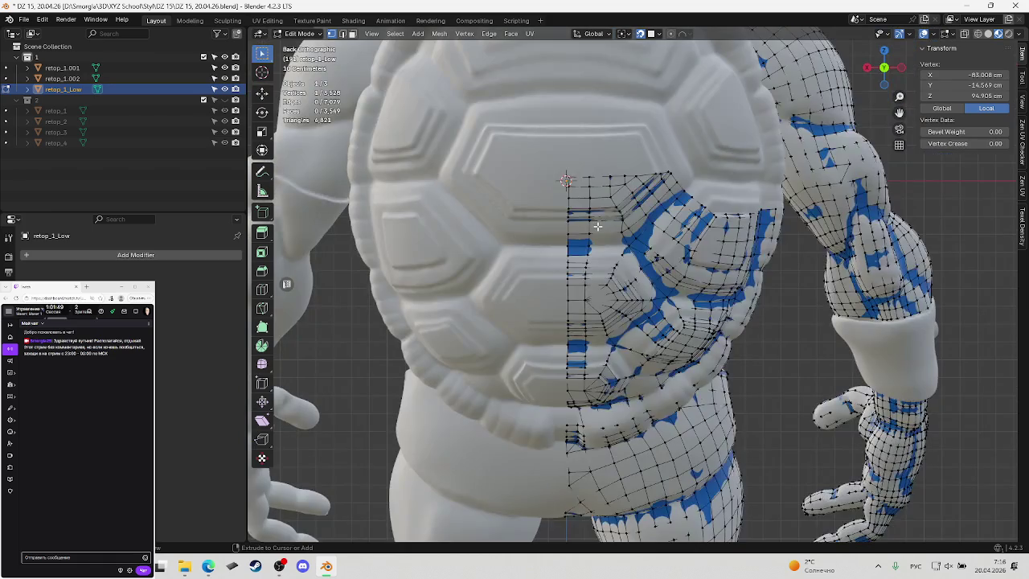
scroll(597, 226, "up", 1)
scroll(598, 289, "down", 3, "shift")
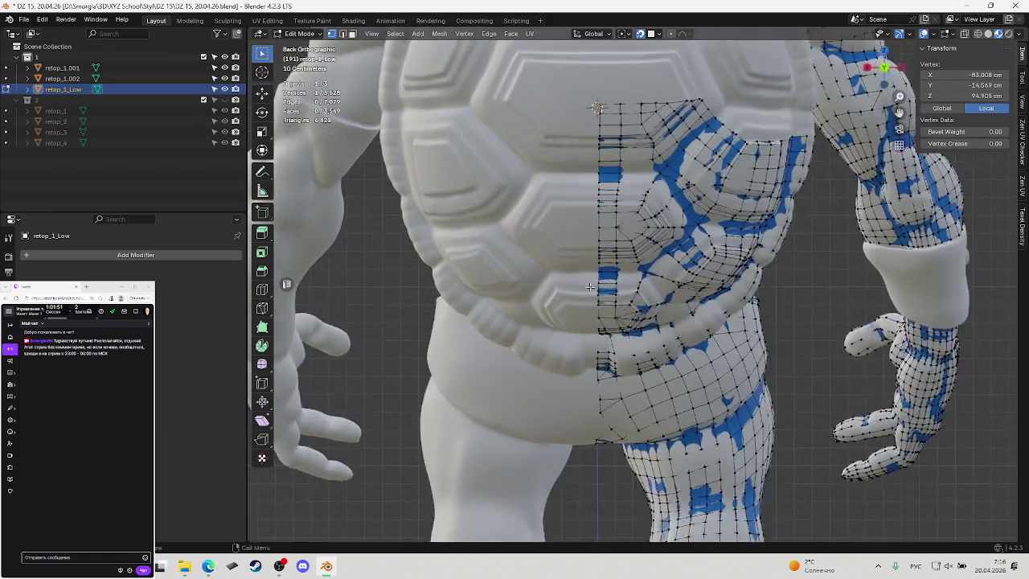
scroll(601, 357, "up", 5)
middle_click_drag(600, 356, 688, 168, "shift")
middle_click_drag(576, 256, 585, 257, "shift")
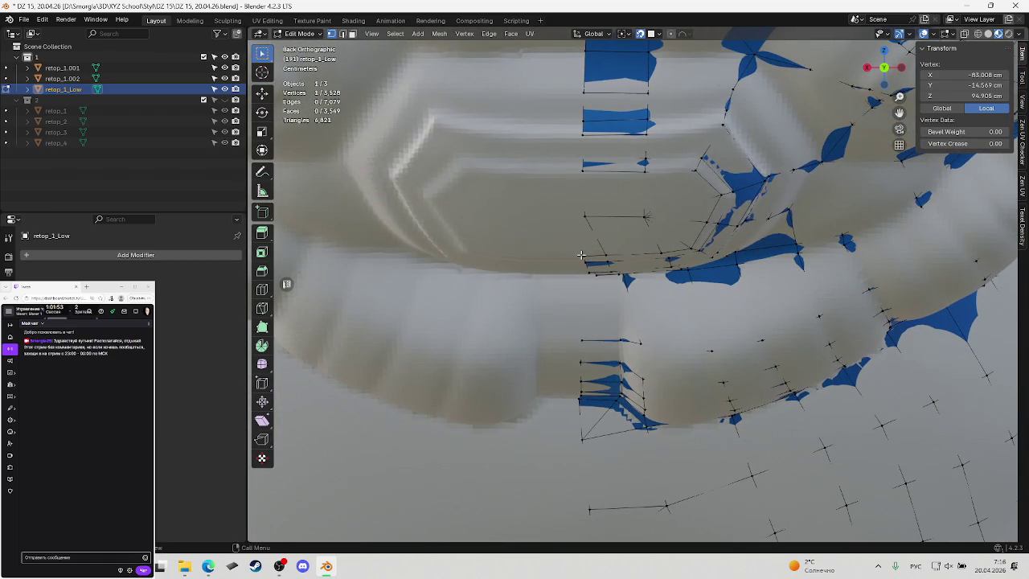
left_click(583, 257)
left_click(591, 257)
key("g")
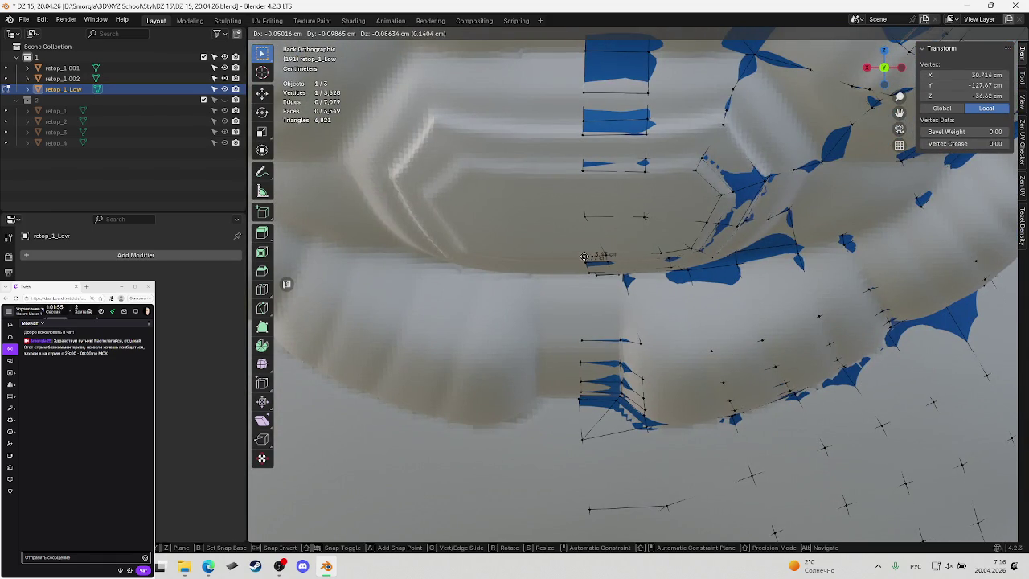
left_click(584, 256)
Fill a new face from three vertices where the shell plate meets the belt
left_click(586, 219, "shift")
key("f")
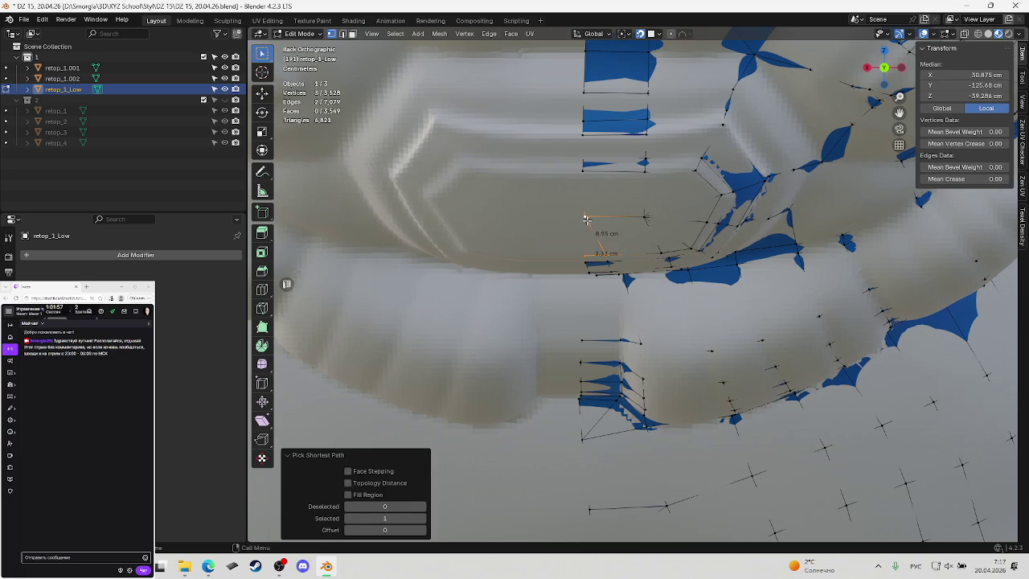
middle_click_drag(587, 263, 618, 213, "shift")
Frame the vertex next to the new face and begin moving it onto the sculpt
left_click(598, 234)
scroll(603, 221, "down", 5)
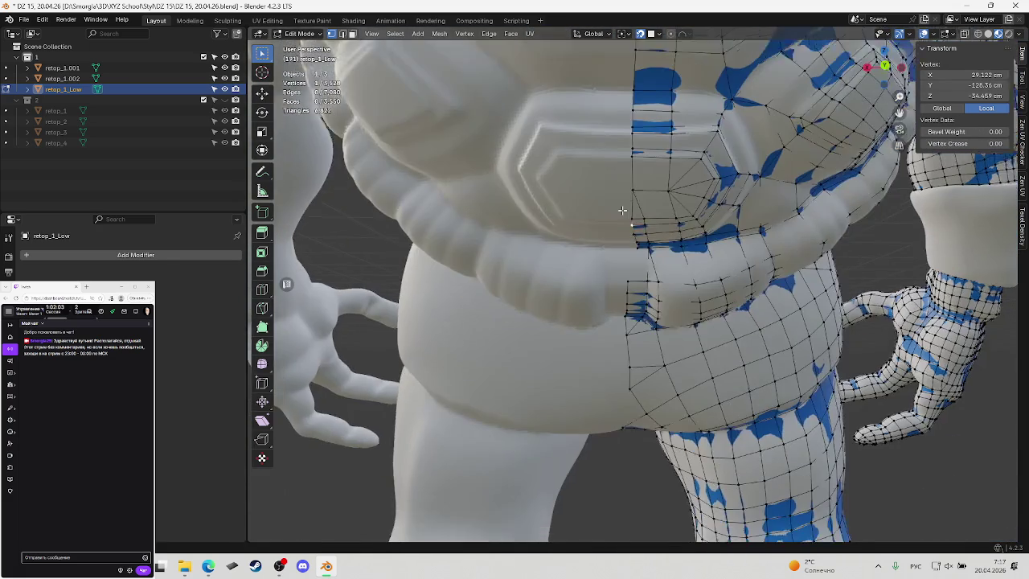
key("KP_Decimal")
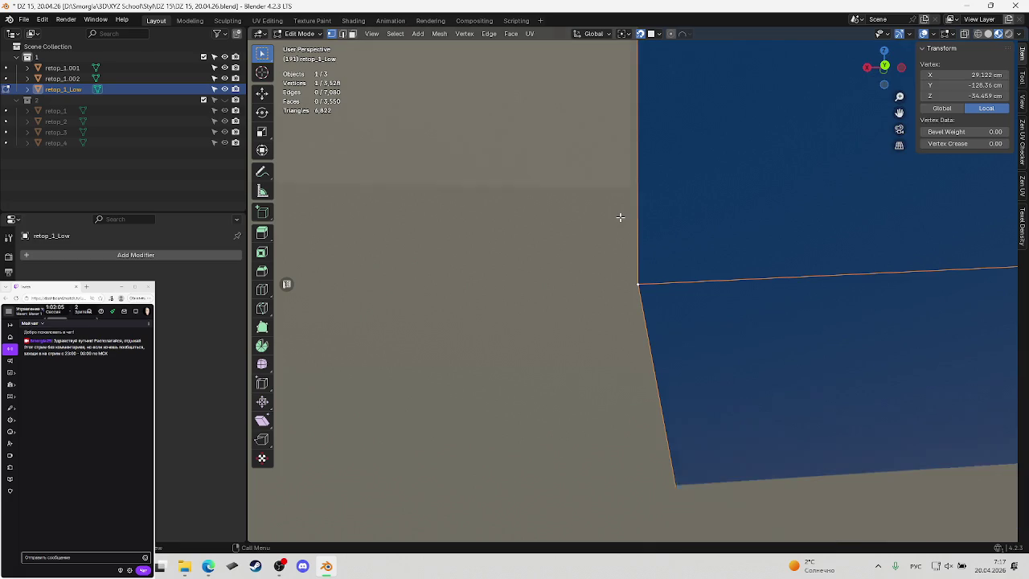
scroll(620, 217, "down", 3)
scroll(643, 248, "down", 2)
scroll(655, 241, "down", 2)
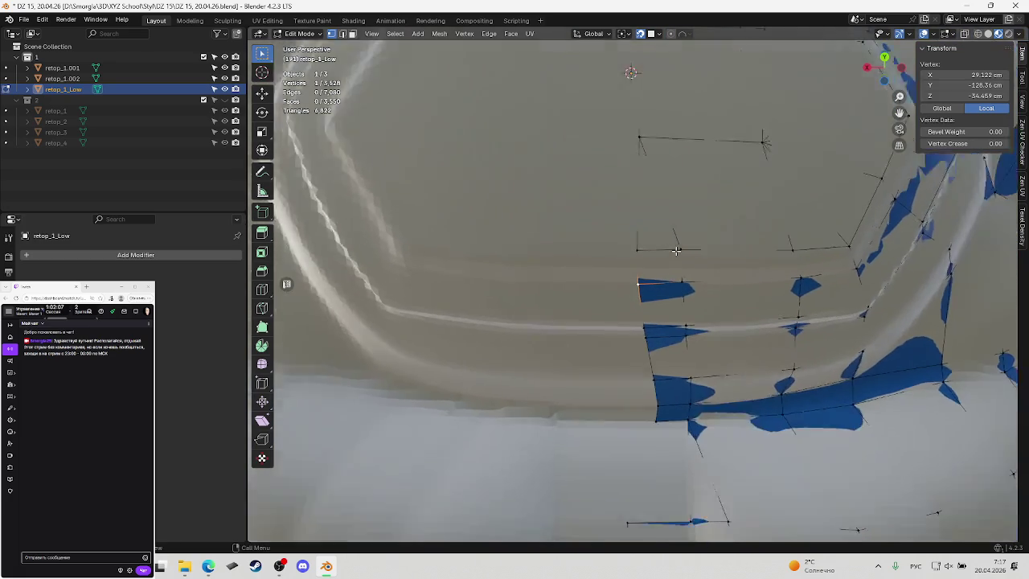
middle_click_drag(668, 237, 641, 285)
key("g")
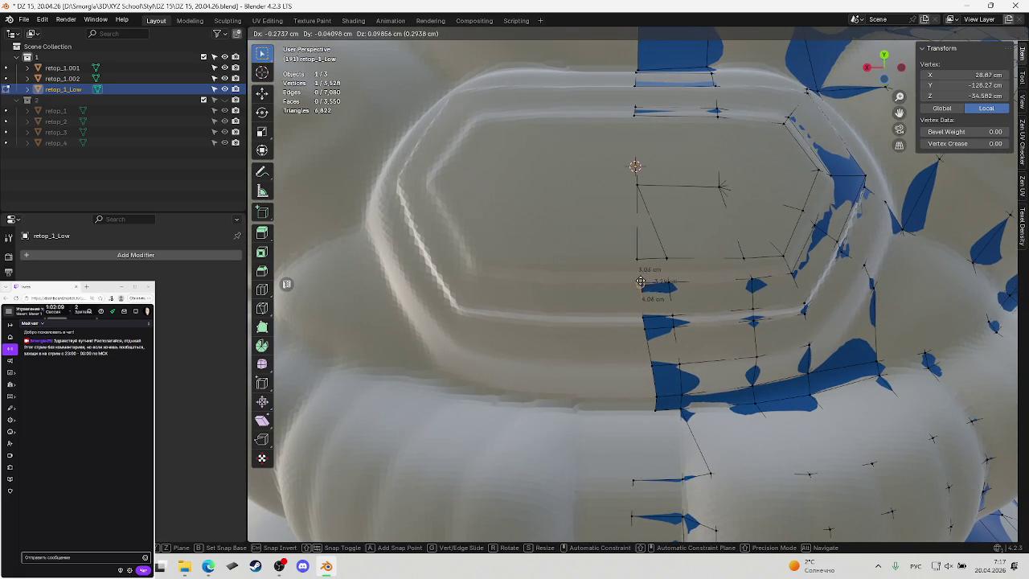